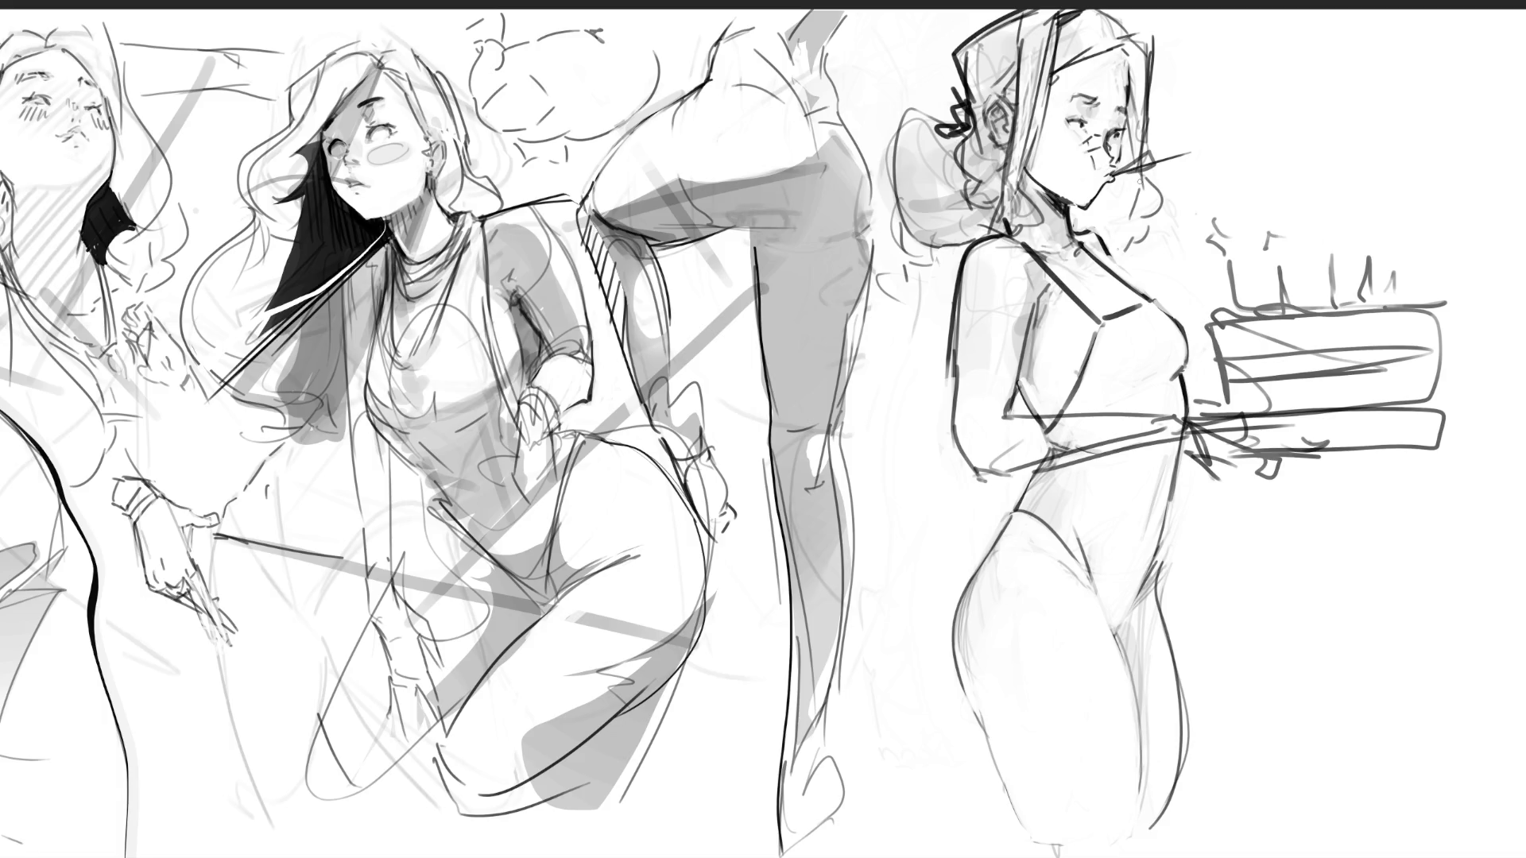
Extend the party blower from her mouth, edge the head top, and draw the waistband and hip/leg outlines
mouse_move(1114, 171)
left_mouse_down()
mouse_move(1270, 132)
mouse_move(1258, 116)
mouse_move(1259, 148)
mouse_move(1163, 163)
left_mouse_up()
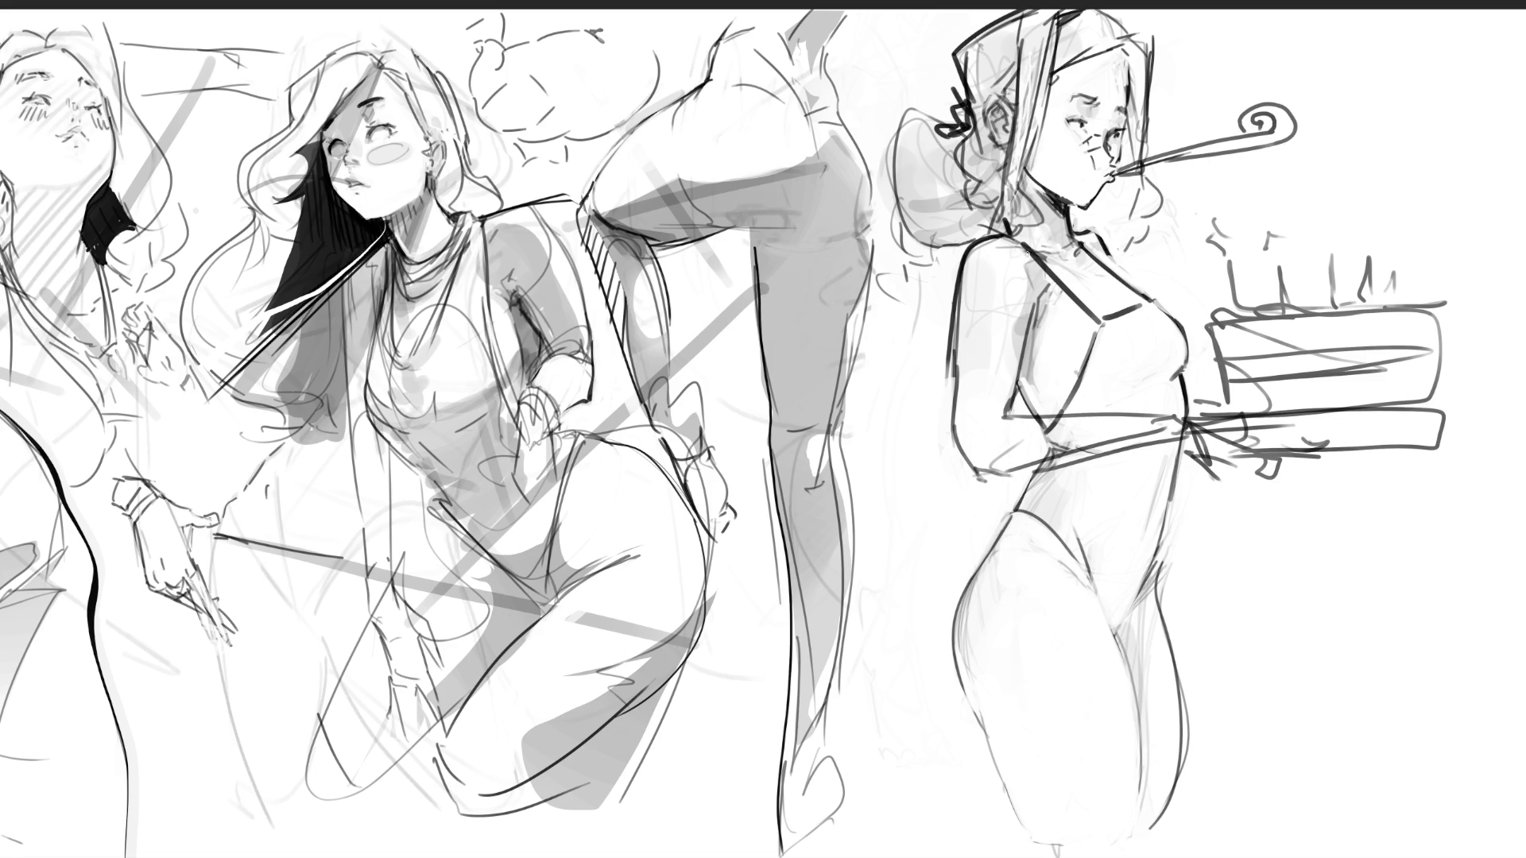
left_click_drag(892, 11, 1018, 14)
mouse_move(1031, 487)
left_mouse_down()
mouse_move(1160, 507)
mouse_move(1168, 526)
mouse_move(1087, 540)
mouse_move(994, 528)
mouse_move(1015, 515)
mouse_move(1041, 798)
mouse_move(1123, 804)
left_mouse_up()
mouse_move(1168, 516)
left_mouse_down()
mouse_move(1197, 747)
mouse_move(1171, 777)
left_mouse_up()
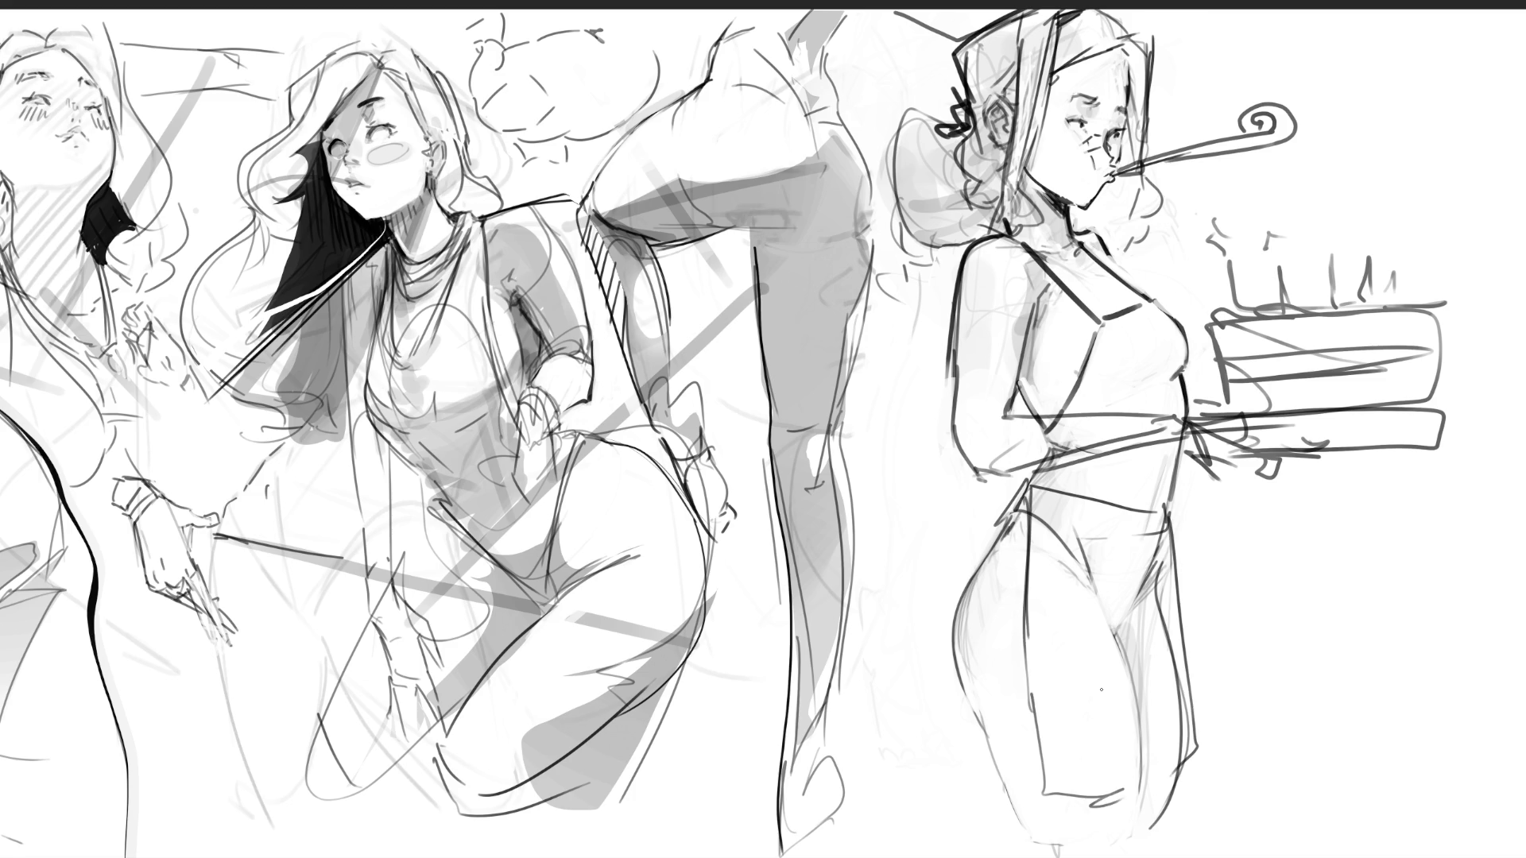
left_click_drag(1181, 502, 1188, 632)
Redraw the right hip and leg outline with extra passes and add a hook at the waistband's left side
key("ctrl+z")
key("ctrl+z")
key("ctrl+z")
key("ctrl+z")
mouse_move(1019, 505)
left_mouse_down()
mouse_move(1096, 695)
mouse_move(1091, 763)
mouse_move(1120, 802)
mouse_move(1164, 801)
left_mouse_up()
left_click_drag(1192, 511, 1208, 716)
left_click_drag(1166, 502, 1214, 761)
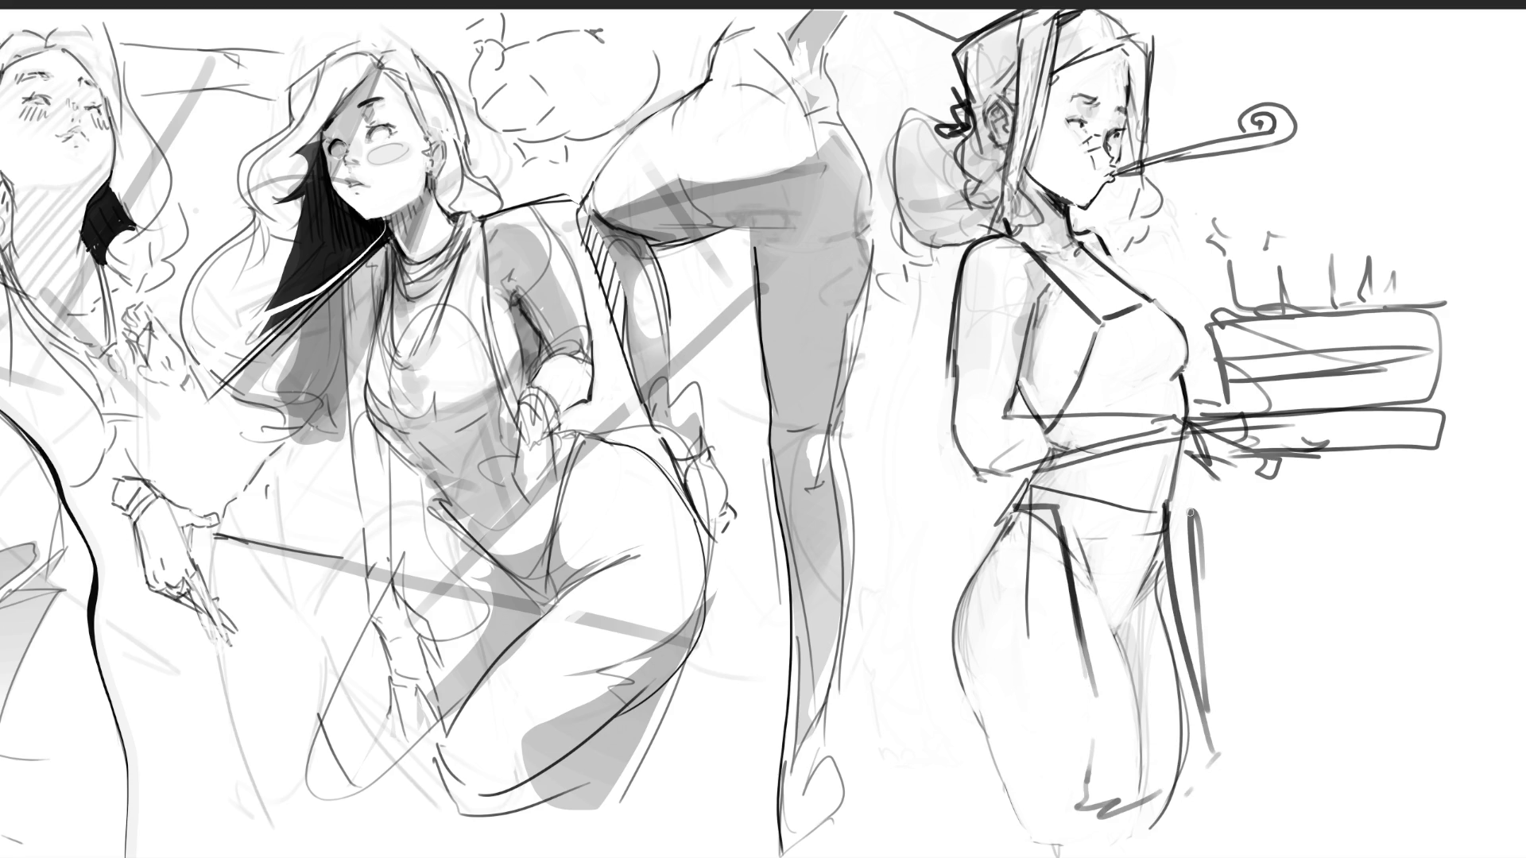
left_click_drag(1185, 510, 1216, 734)
mouse_move(1033, 513)
left_mouse_down()
mouse_move(979, 499)
mouse_move(997, 549)
left_mouse_up()
Mark the left shoulder line and redraw the hat and hair edge darker
left_click_drag(987, 242, 965, 216)
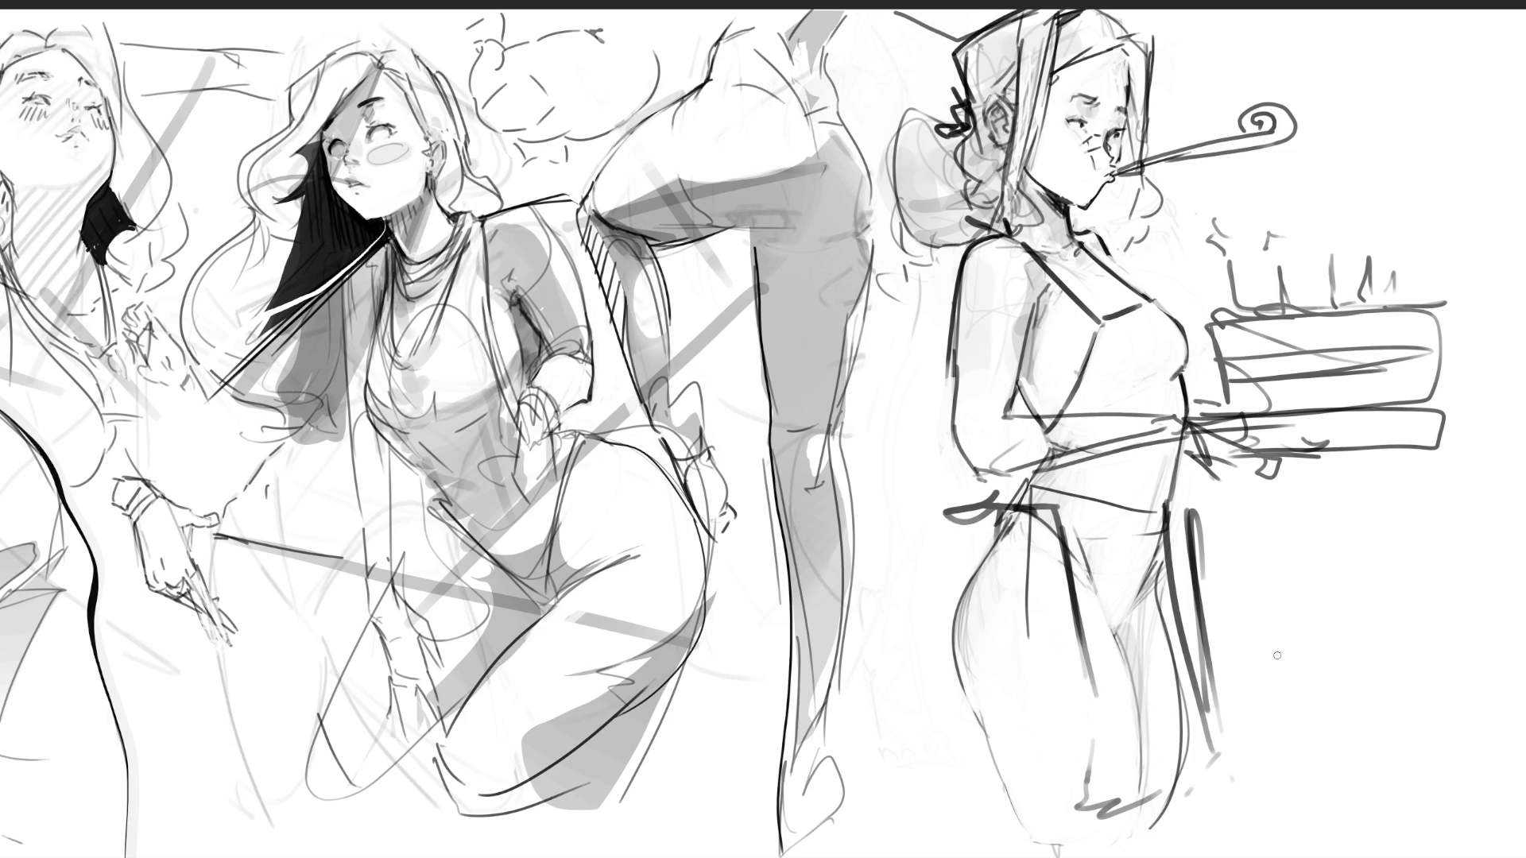
mouse_move(942, 28)
left_mouse_down()
mouse_move(982, 8)
mouse_move(1005, 106)
left_mouse_up()
key("ctrl+z")
mouse_move(988, 29)
left_mouse_down()
mouse_move(1055, 199)
mouse_move(1090, 223)
left_mouse_up()
key("ctrl+z")
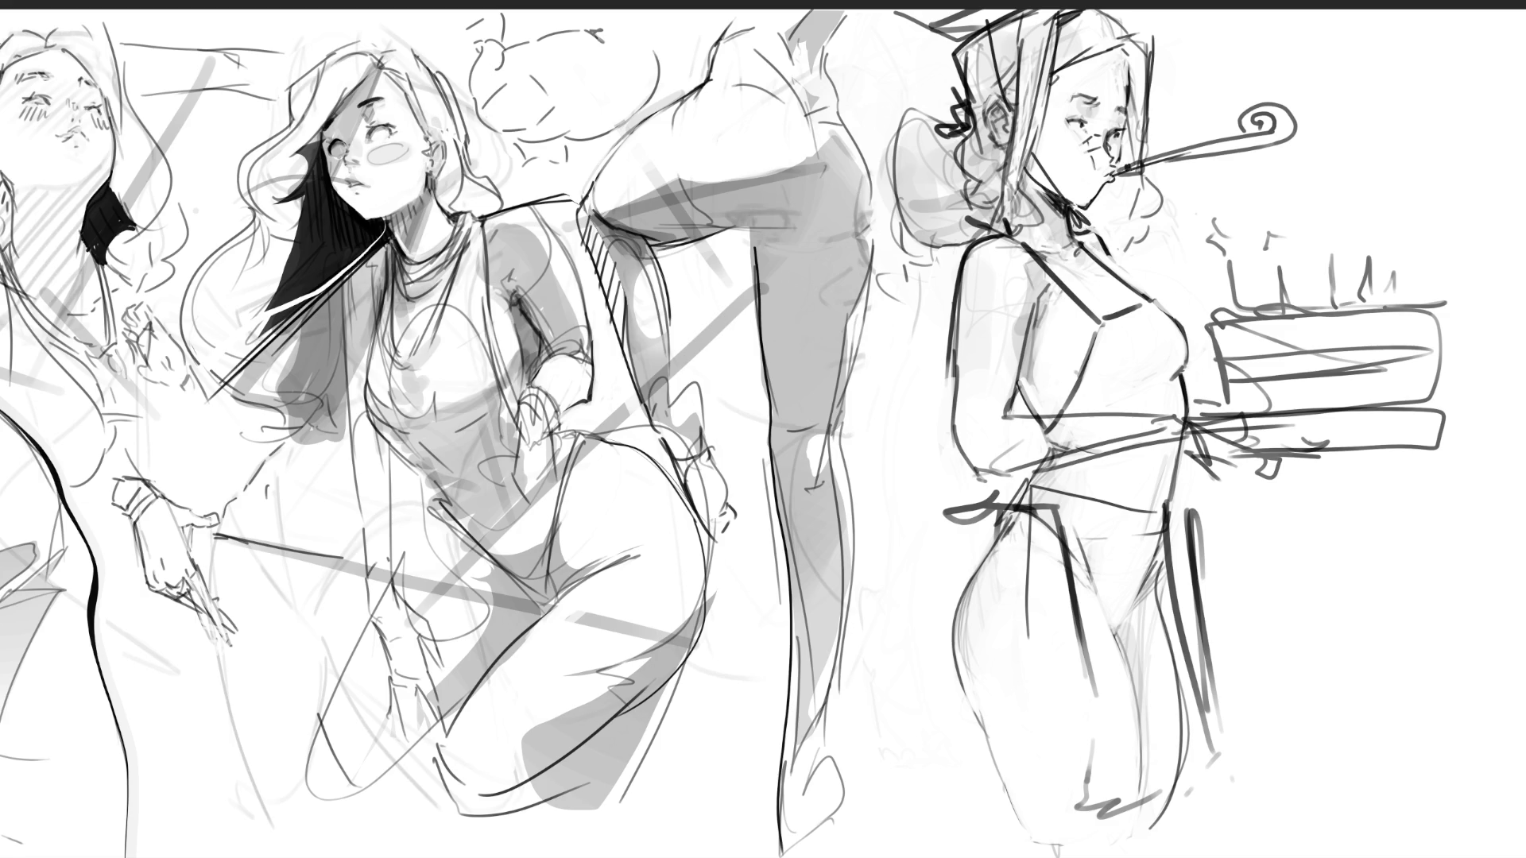
Ink the party blower tube and spiral tip, and erase stray shoulder strap lines
left_click_drag(1160, 160, 1291, 118)
mouse_move(1277, 121)
left_mouse_down()
mouse_move(1294, 115)
mouse_move(1258, 125)
mouse_move(1282, 123)
left_mouse_up()
mouse_move(1089, 299)
left_mouse_down()
mouse_move(1049, 267)
mouse_move(1120, 314)
mouse_move(1088, 309)
mouse_move(1107, 363)
mouse_move(1109, 342)
mouse_move(1073, 399)
mouse_move(1106, 323)
mouse_move(1172, 321)
mouse_move(1098, 372)
mouse_move(1104, 266)
mouse_move(1152, 313)
mouse_move(1067, 402)
left_mouse_up()
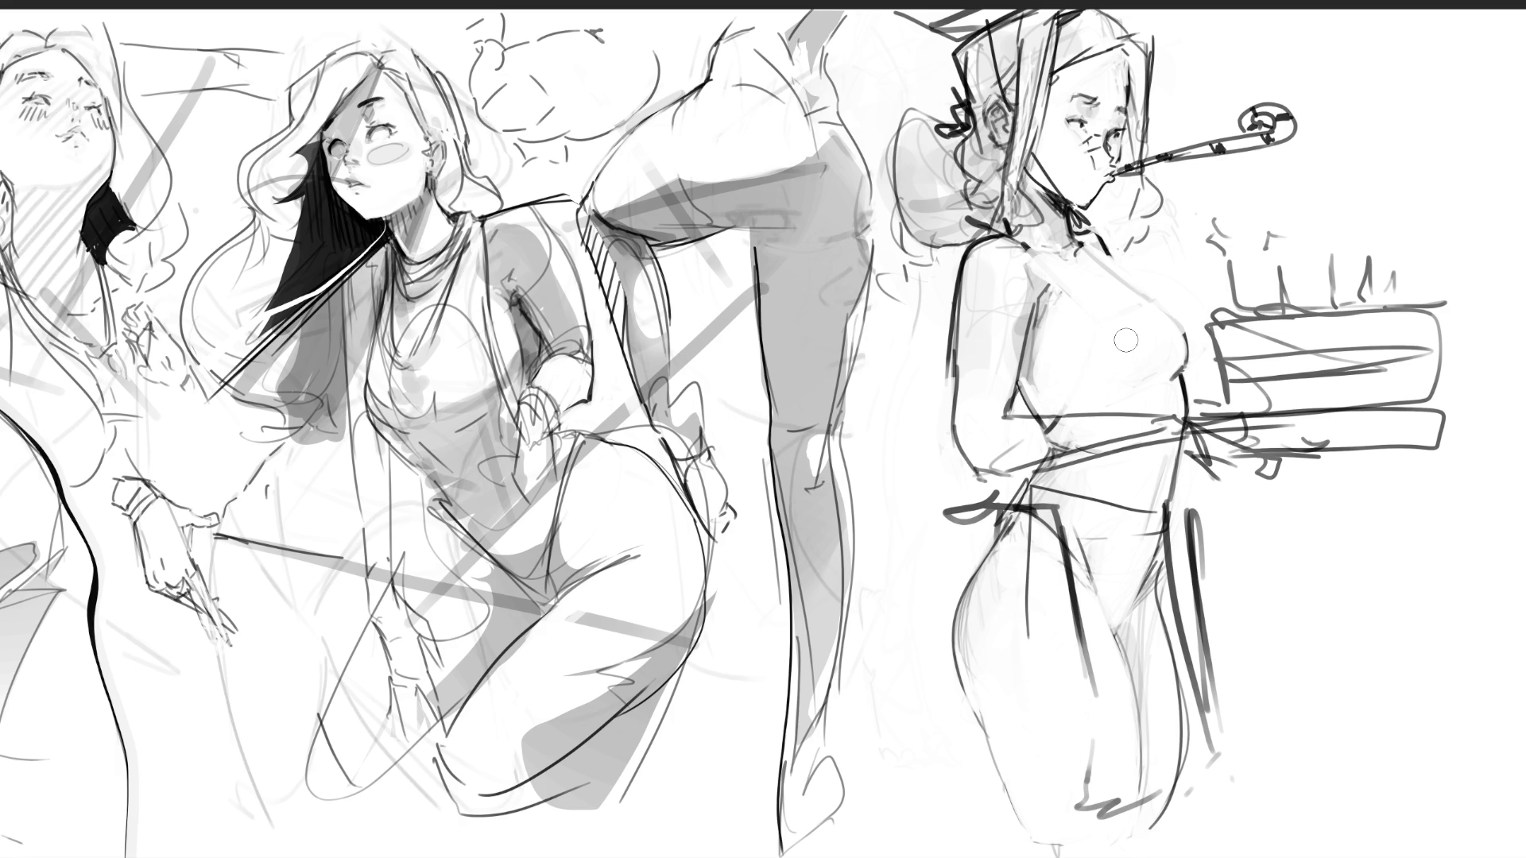
With a smaller brush, draw the short sleeve, neckline, chest outline and waistline
key("e")
mouse_move(939, 366)
left_mouse_down()
mouse_move(1015, 380)
mouse_move(1034, 318)
mouse_move(1055, 313)
left_mouse_up()
mouse_move(1023, 248)
left_mouse_down()
mouse_move(1087, 262)
mouse_move(1095, 243)
mouse_move(1141, 291)
mouse_move(1192, 415)
left_mouse_up()
left_click_drag(1006, 388, 1033, 484)
left_click_drag(1011, 481, 1195, 499)
left_click_drag(1189, 443, 1178, 512)
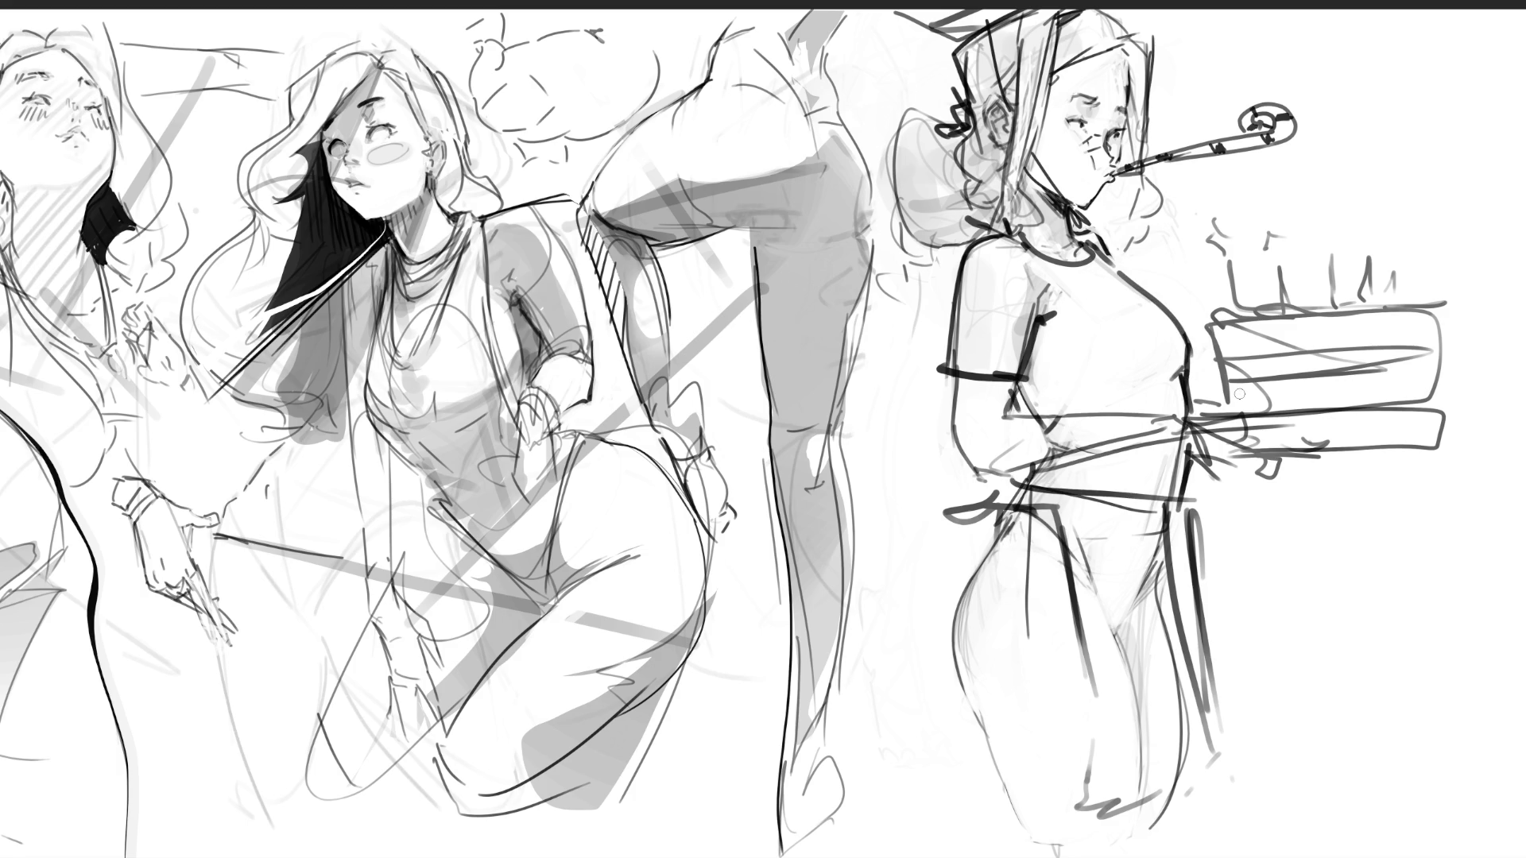
Draw a box shape on the chest, redoing it, plus curved lines across chest and belly
mouse_move(1047, 284)
left_mouse_down()
mouse_move(1090, 333)
mouse_move(1110, 274)
left_mouse_up()
left_click_drag(1086, 331, 1162, 314)
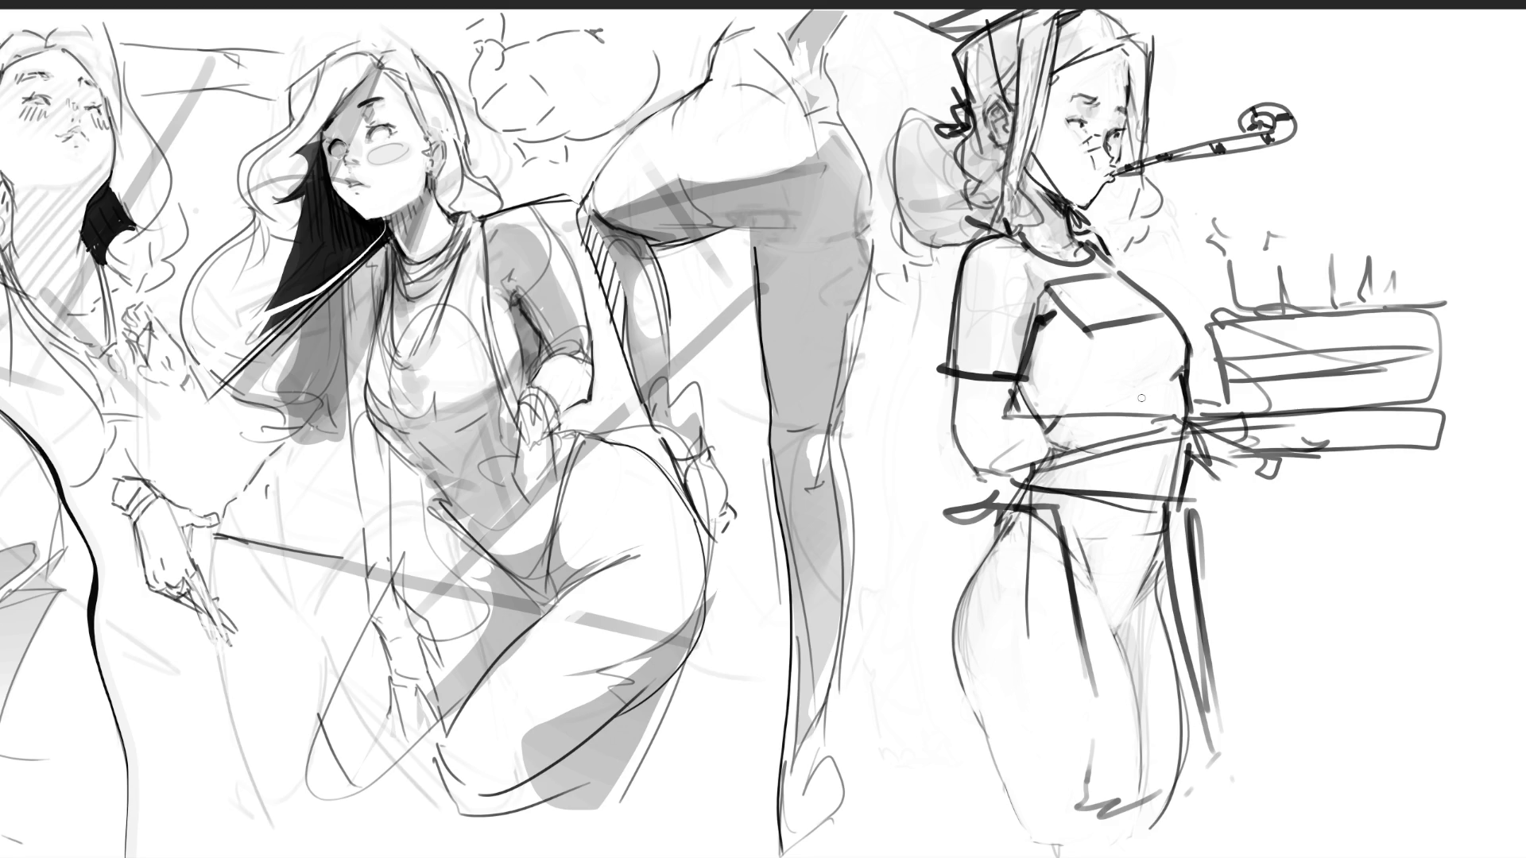
key("ctrl+z")
key("ctrl+z")
key("ctrl+z")
mouse_move(1145, 295)
left_mouse_down()
mouse_move(1078, 303)
mouse_move(1082, 347)
left_mouse_up()
mouse_move(1081, 353)
left_mouse_down()
mouse_move(1188, 348)
mouse_move(1165, 358)
mouse_move(1169, 376)
left_mouse_up()
left_click_drag(1090, 417, 1158, 403)
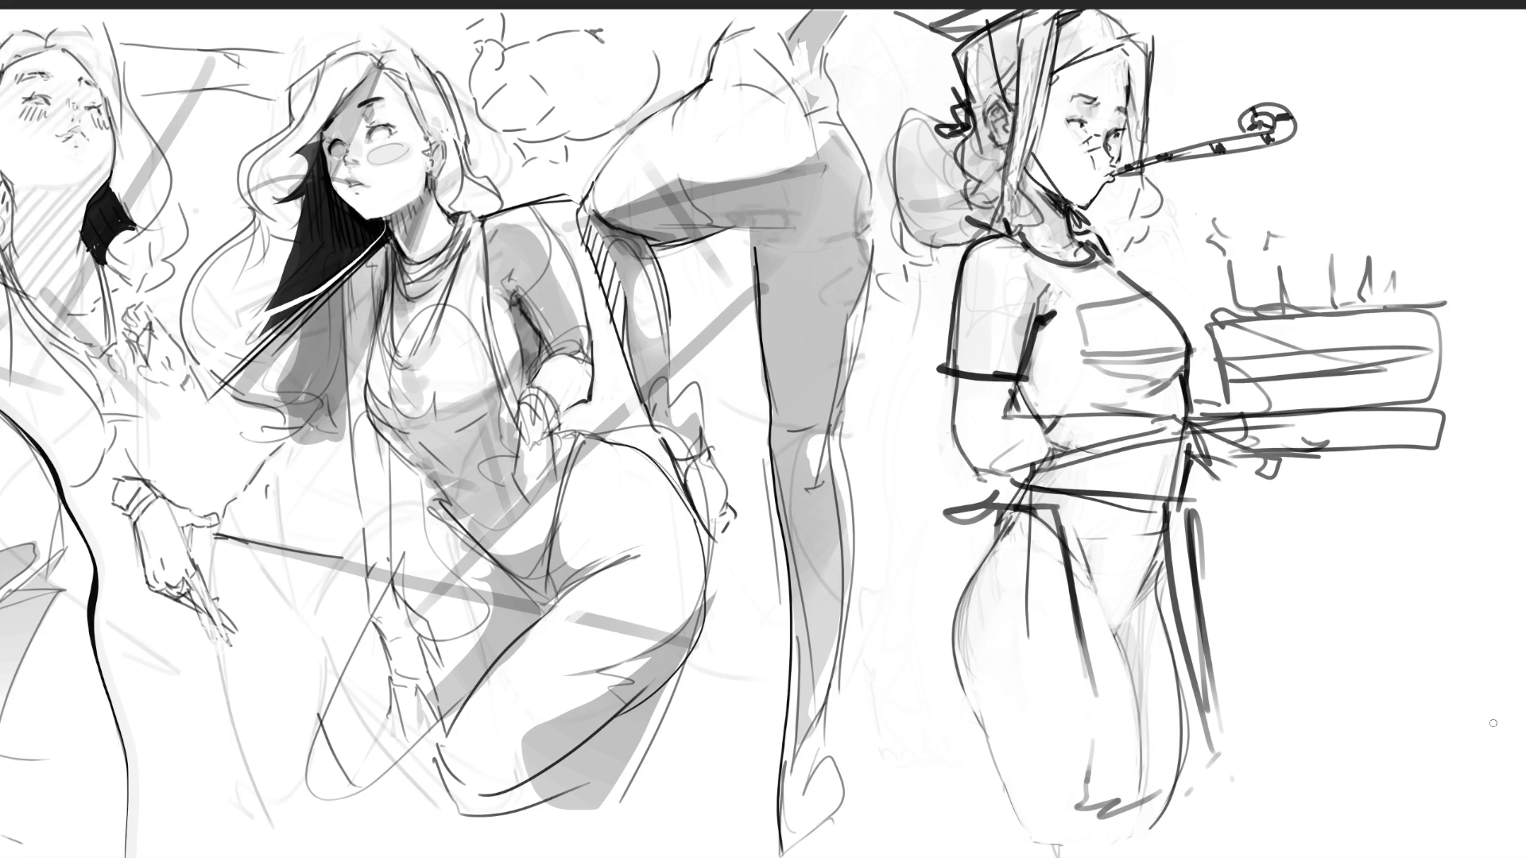
Outline the skirt's left edge, bottom line and hem, discarding a long right-side stroke
mouse_move(986, 721)
left_mouse_down()
mouse_move(954, 699)
mouse_move(1009, 724)
mouse_move(1086, 720)
left_mouse_up()
mouse_move(955, 722)
left_mouse_down()
mouse_move(1079, 717)
mouse_move(957, 624)
mouse_move(1025, 519)
mouse_move(1054, 531)
left_mouse_up()
mouse_move(970, 735)
left_mouse_down()
mouse_move(1075, 733)
mouse_move(1027, 801)
left_mouse_up()
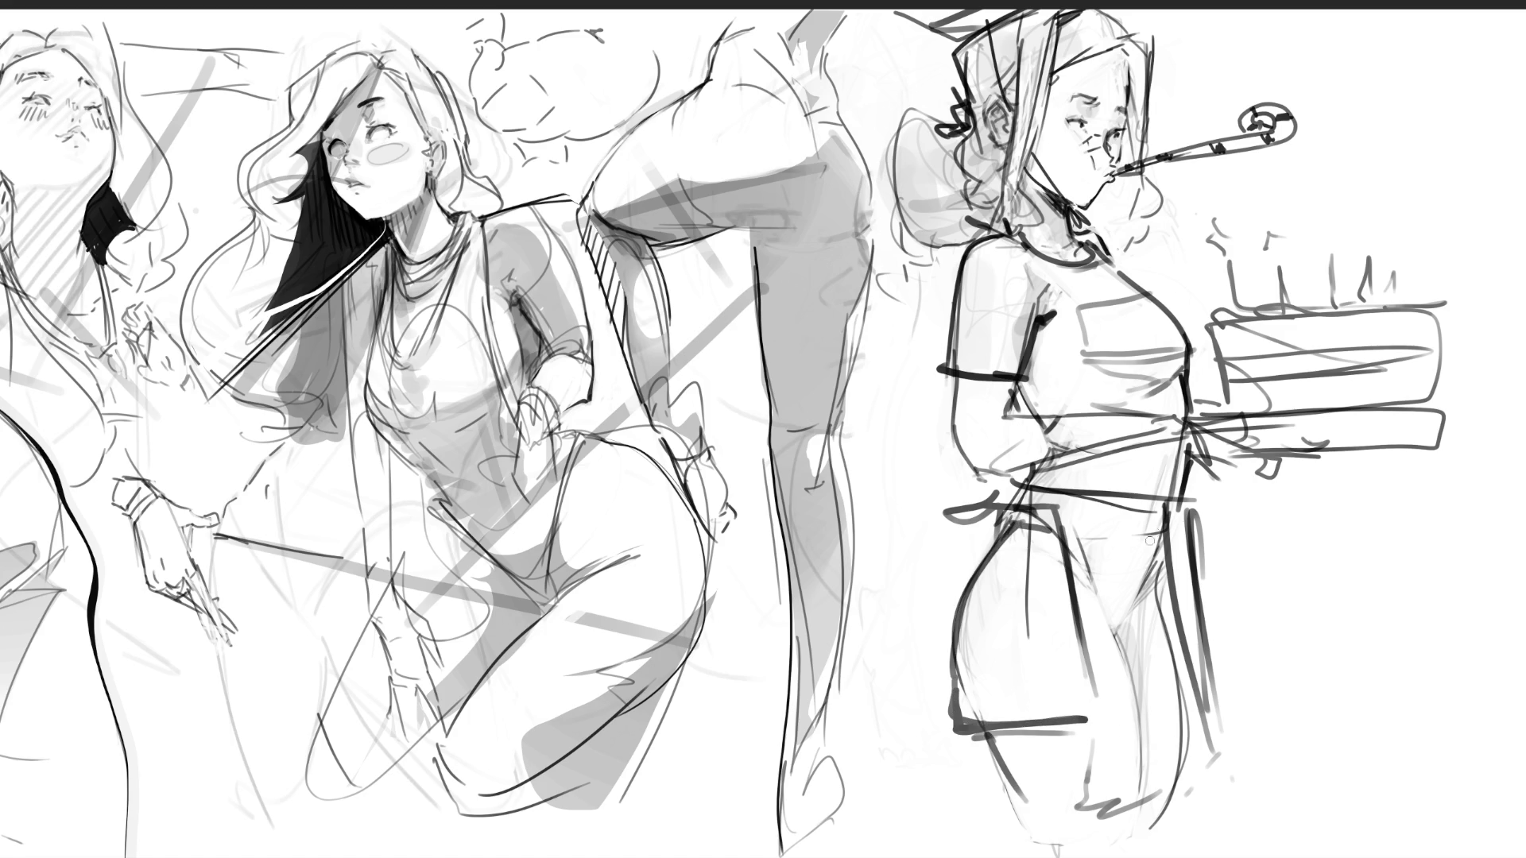
left_click_drag(1167, 513, 1177, 750)
key("ctrl+z")
key("ctrl+z")
key("ctrl+z")
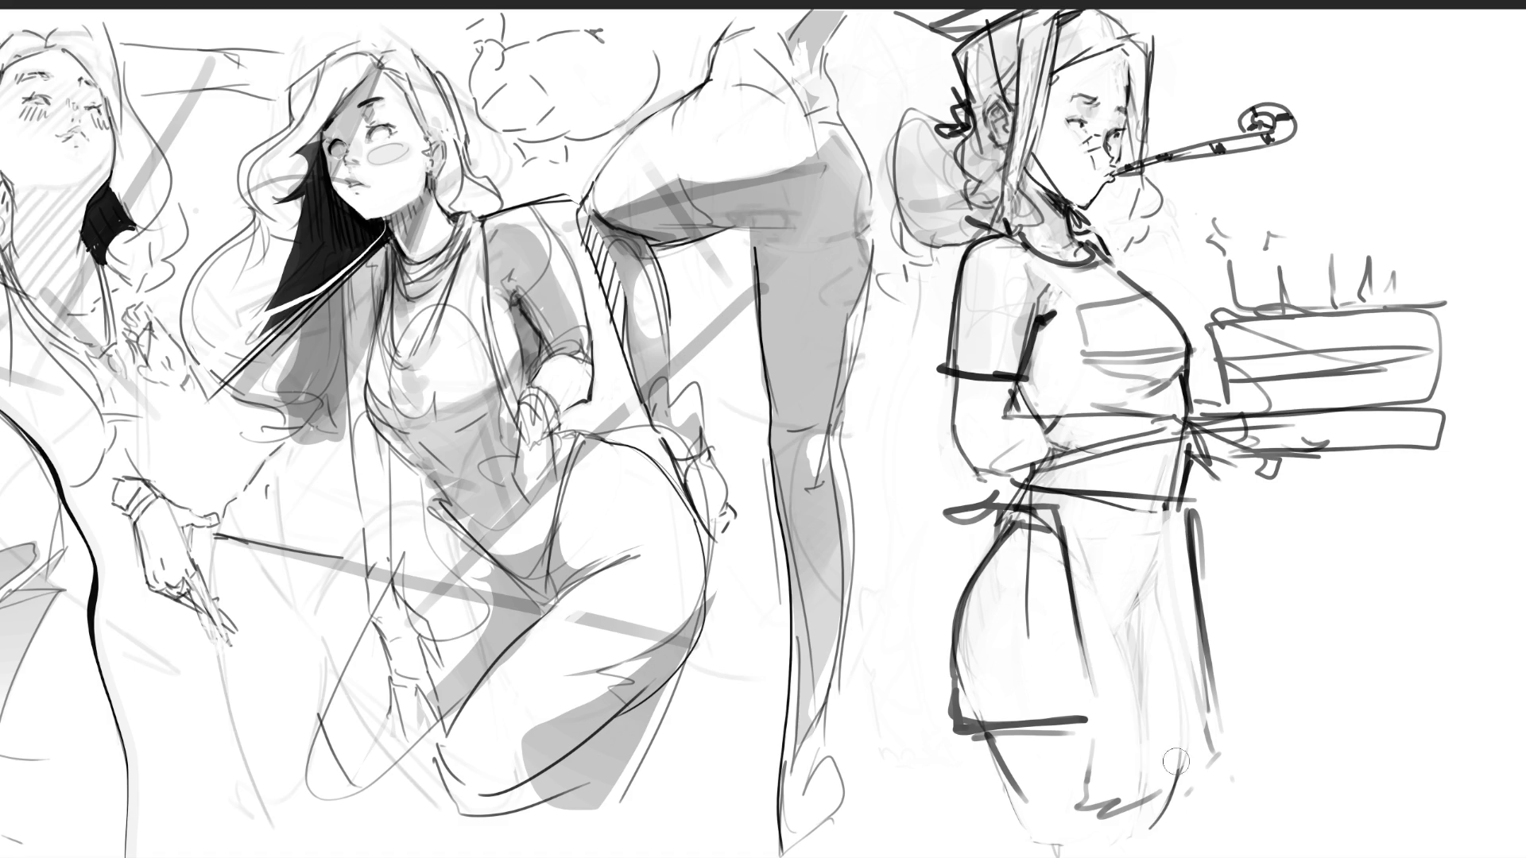
Draw a thick line down the figure's right side and a dark stroke along the skirt bottom
left_click_drag(1198, 513, 1228, 774)
left_click_drag(1204, 785, 1111, 784)
left_click_drag(1087, 661, 1102, 717)
left_click_drag(1111, 783, 1188, 787)
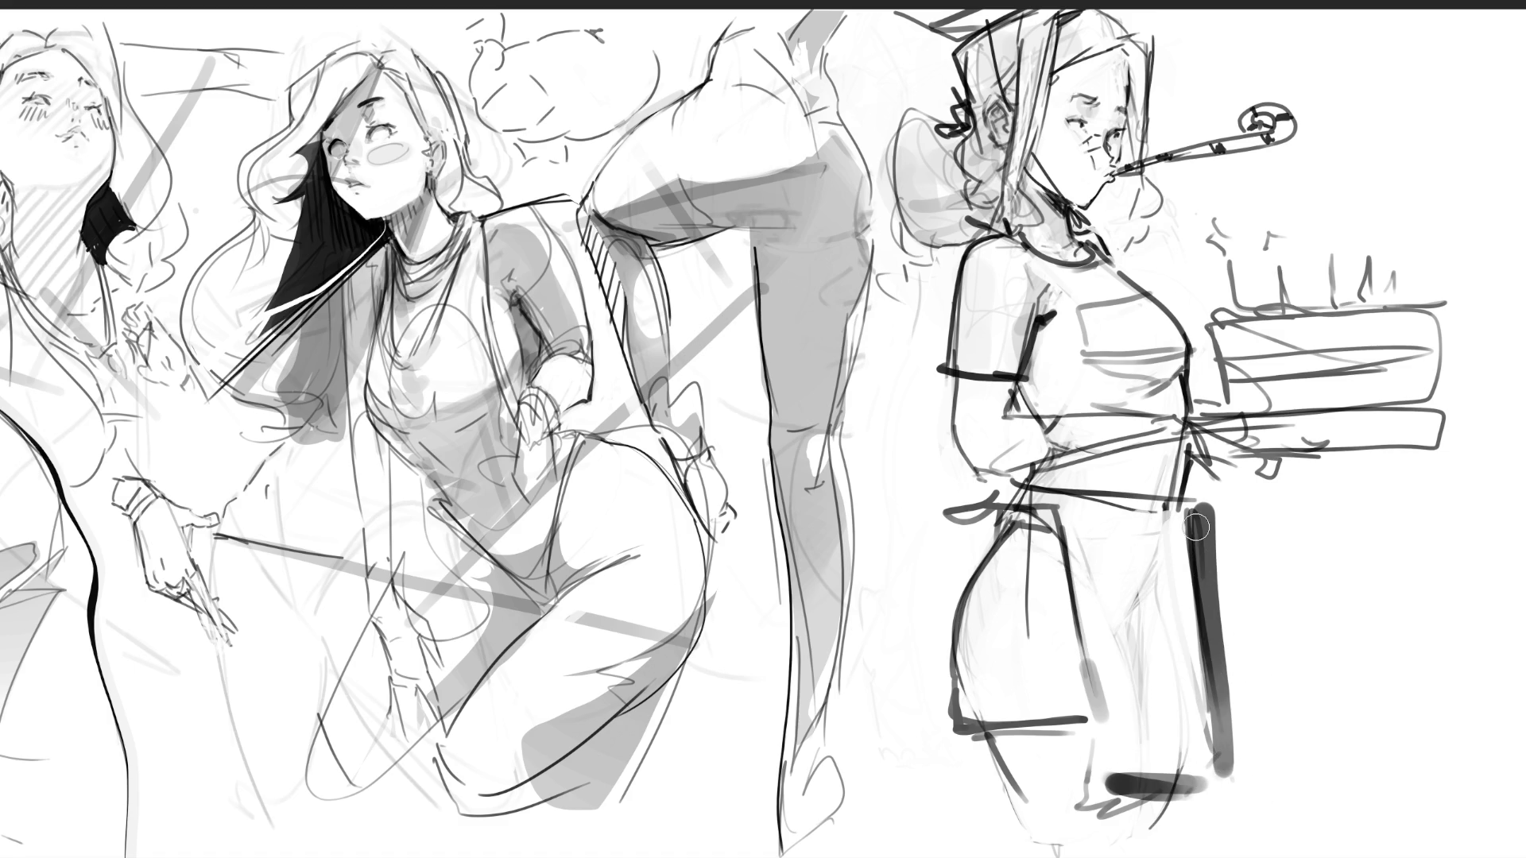
Paint a grey rectangular pocket shape on the skirt, then lighten its edges and interior
mouse_move(1106, 547)
left_mouse_down()
mouse_move(1111, 663)
mouse_move(1196, 562)
left_mouse_up()
left_click_drag(1108, 648, 1209, 640)
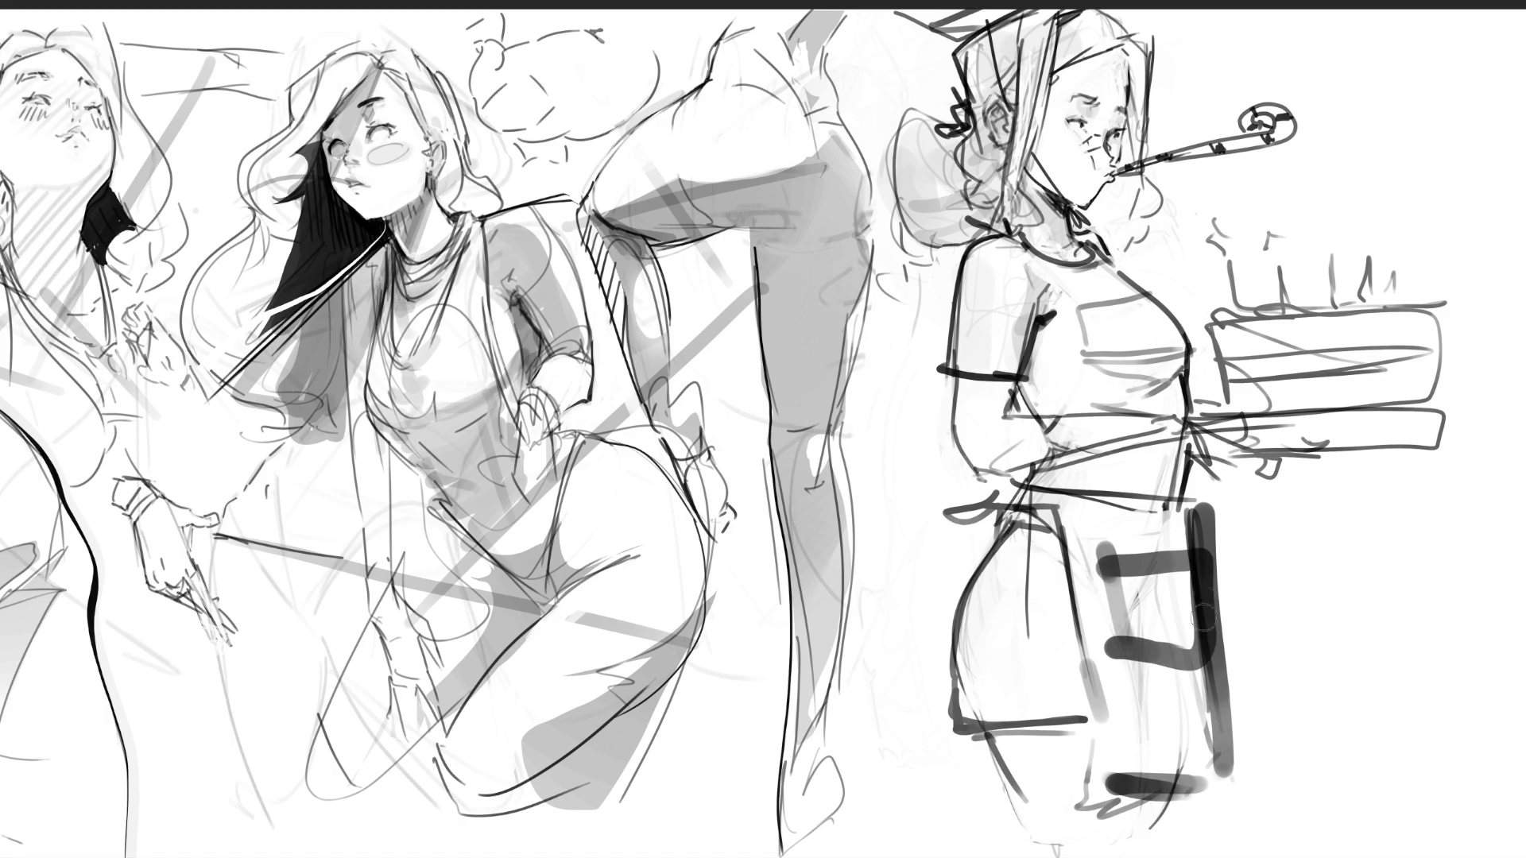
left_click_drag(1189, 562, 1160, 647)
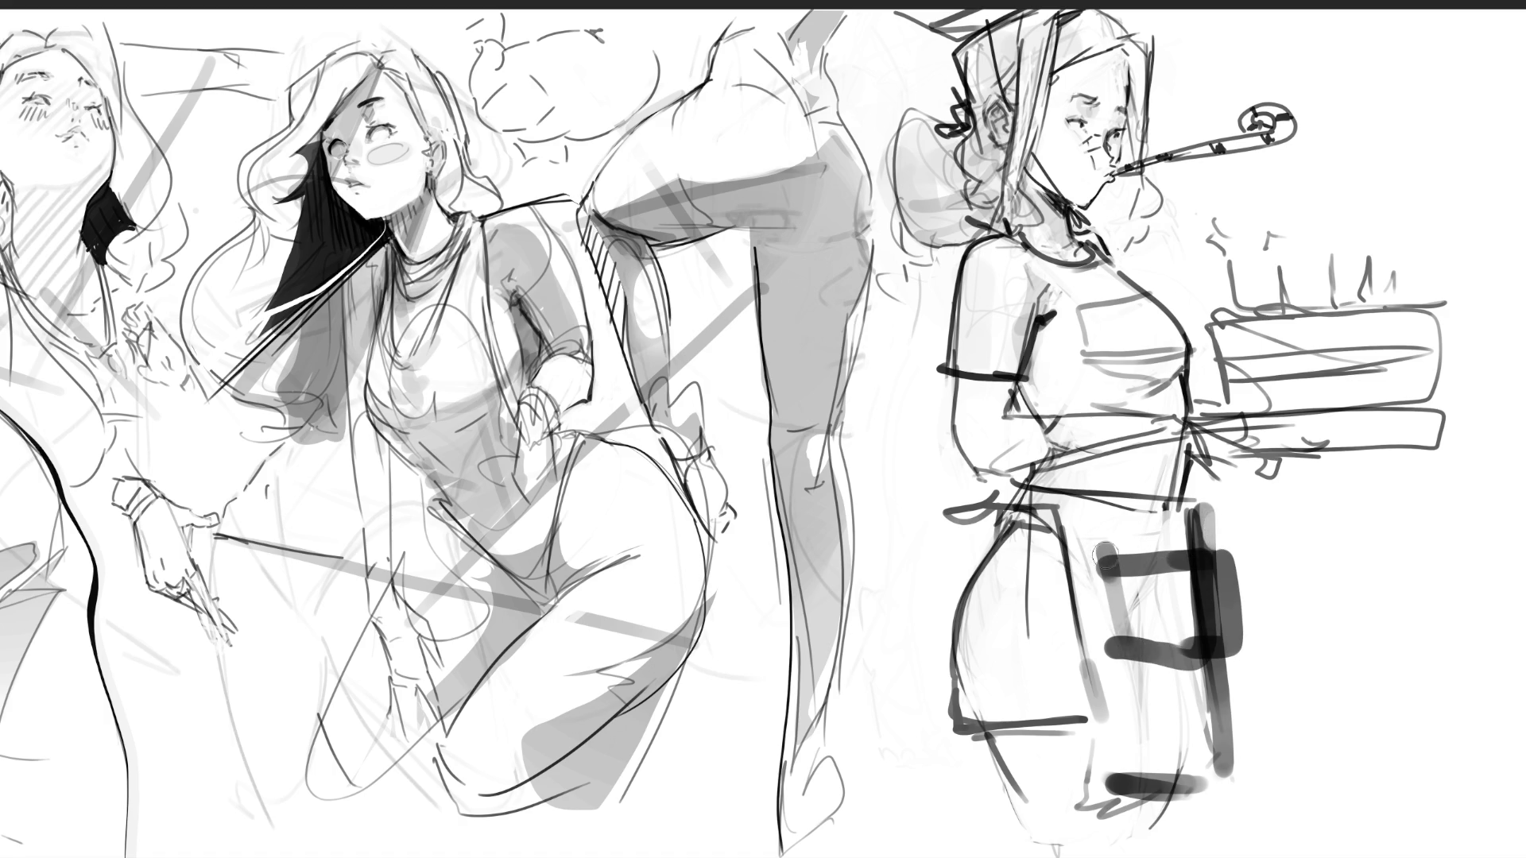
mouse_move(1109, 557)
left_mouse_down()
mouse_move(1117, 663)
mouse_move(1220, 568)
left_mouse_up()
left_click_drag(1120, 648, 1208, 645)
left_click_drag(1220, 540, 1231, 739)
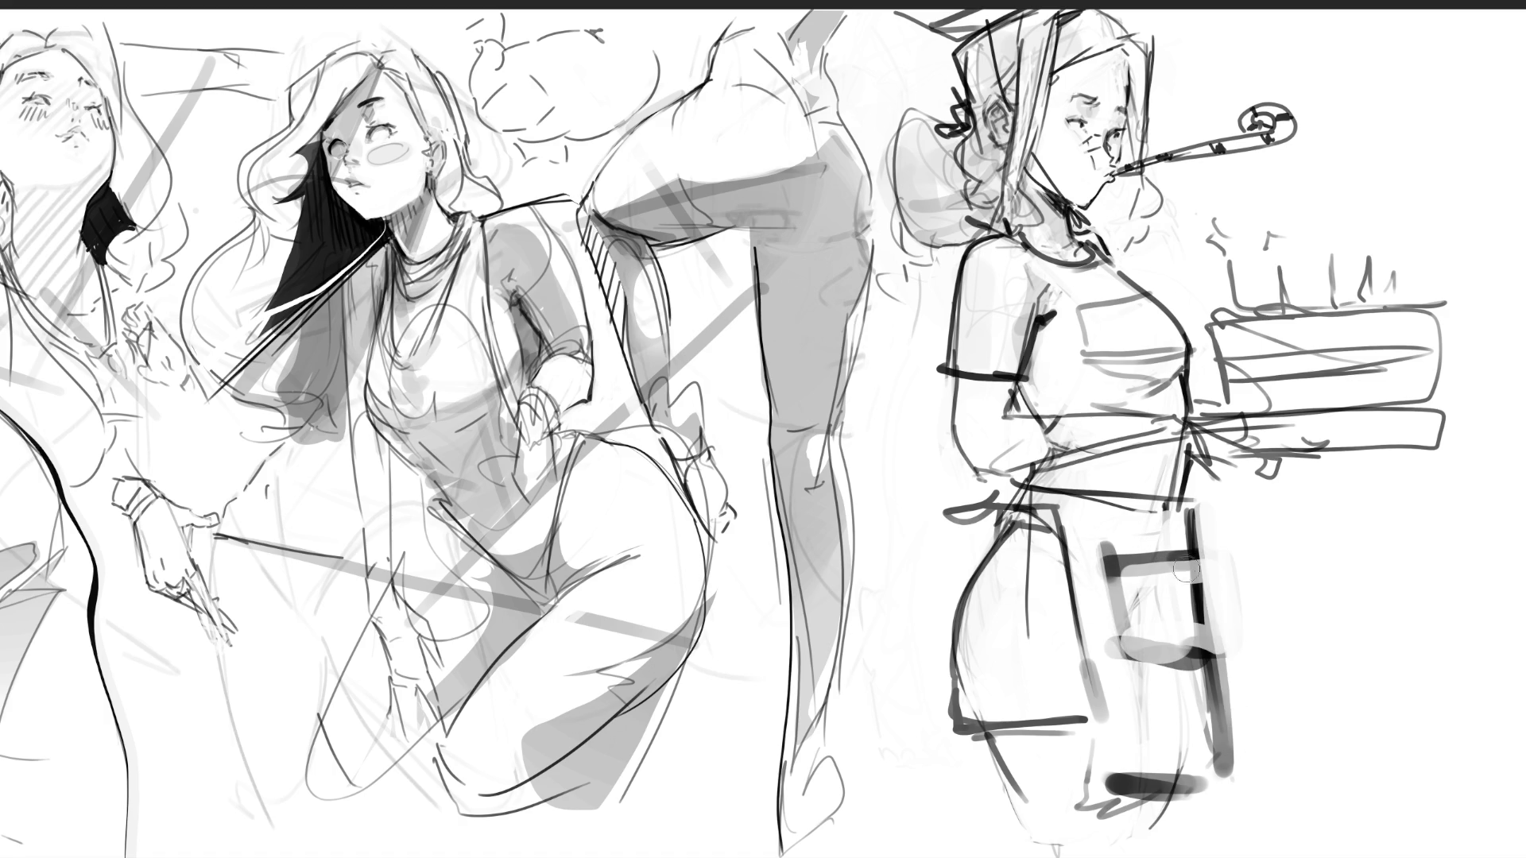
mouse_move(1182, 573)
left_mouse_down()
mouse_move(1120, 588)
mouse_move(1228, 652)
left_mouse_up()
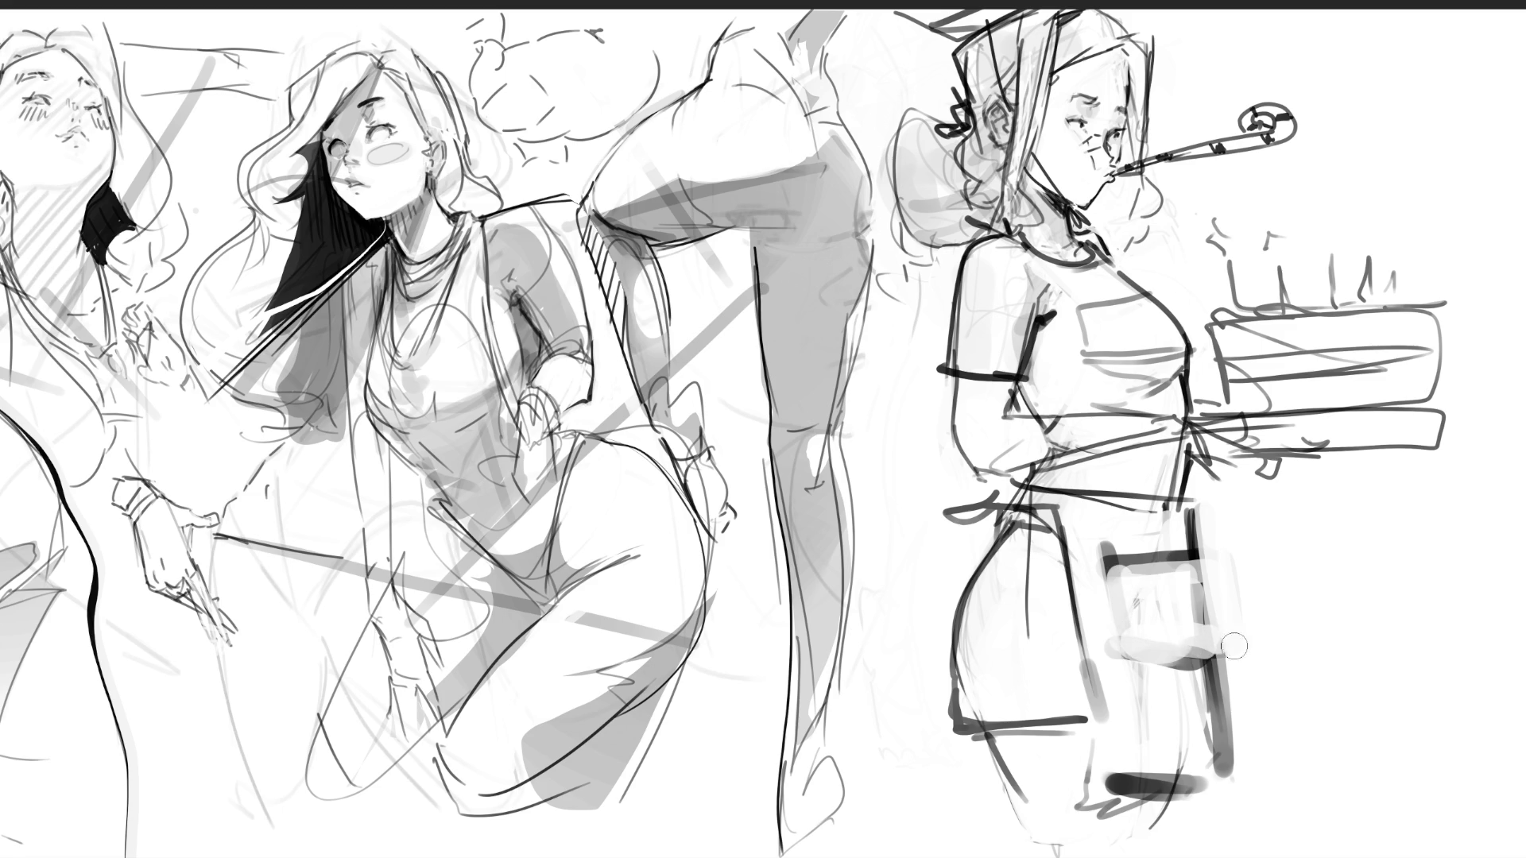
Lighten the chair bar top, add wavy smoke above the candles, and paint a dark waist stroke
mouse_move(1163, 548)
left_mouse_down()
mouse_move(1224, 526)
mouse_move(1196, 516)
mouse_move(1184, 588)
mouse_move(1194, 533)
mouse_move(1161, 510)
mouse_move(1119, 526)
mouse_move(1121, 556)
mouse_move(1182, 529)
mouse_move(1200, 548)
mouse_move(1208, 641)
left_mouse_up()
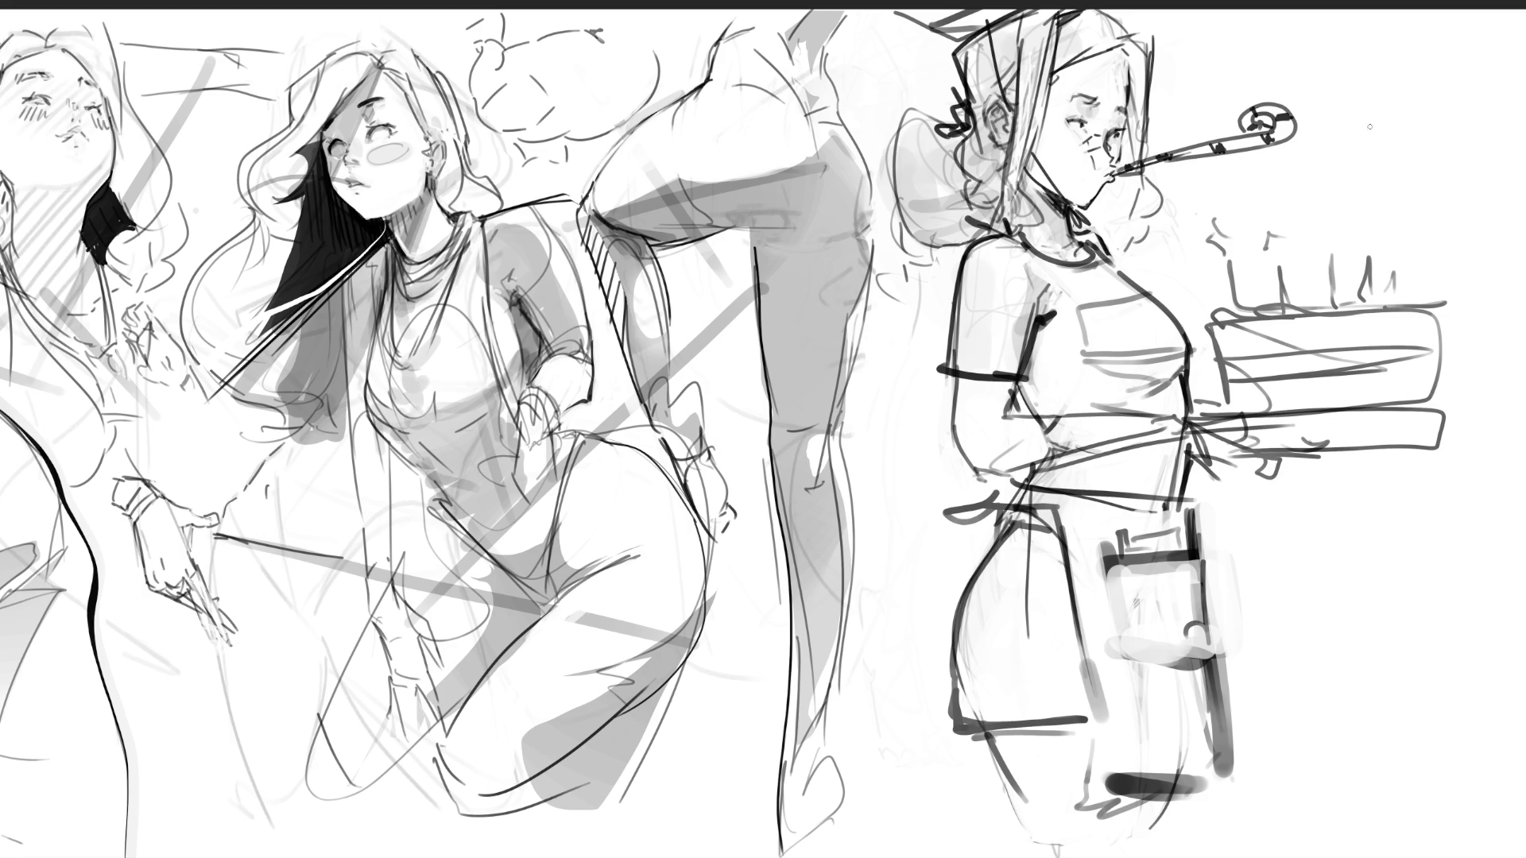
mouse_move(1354, 249)
left_mouse_down()
mouse_move(1359, 194)
mouse_move(1368, 215)
mouse_move(1336, 225)
left_mouse_up()
mouse_move(993, 440)
left_mouse_down()
mouse_move(1003, 419)
mouse_move(1152, 414)
mouse_move(1093, 449)
mouse_move(1143, 434)
mouse_move(1144, 461)
mouse_move(1223, 414)
mouse_move(1227, 463)
left_mouse_up()
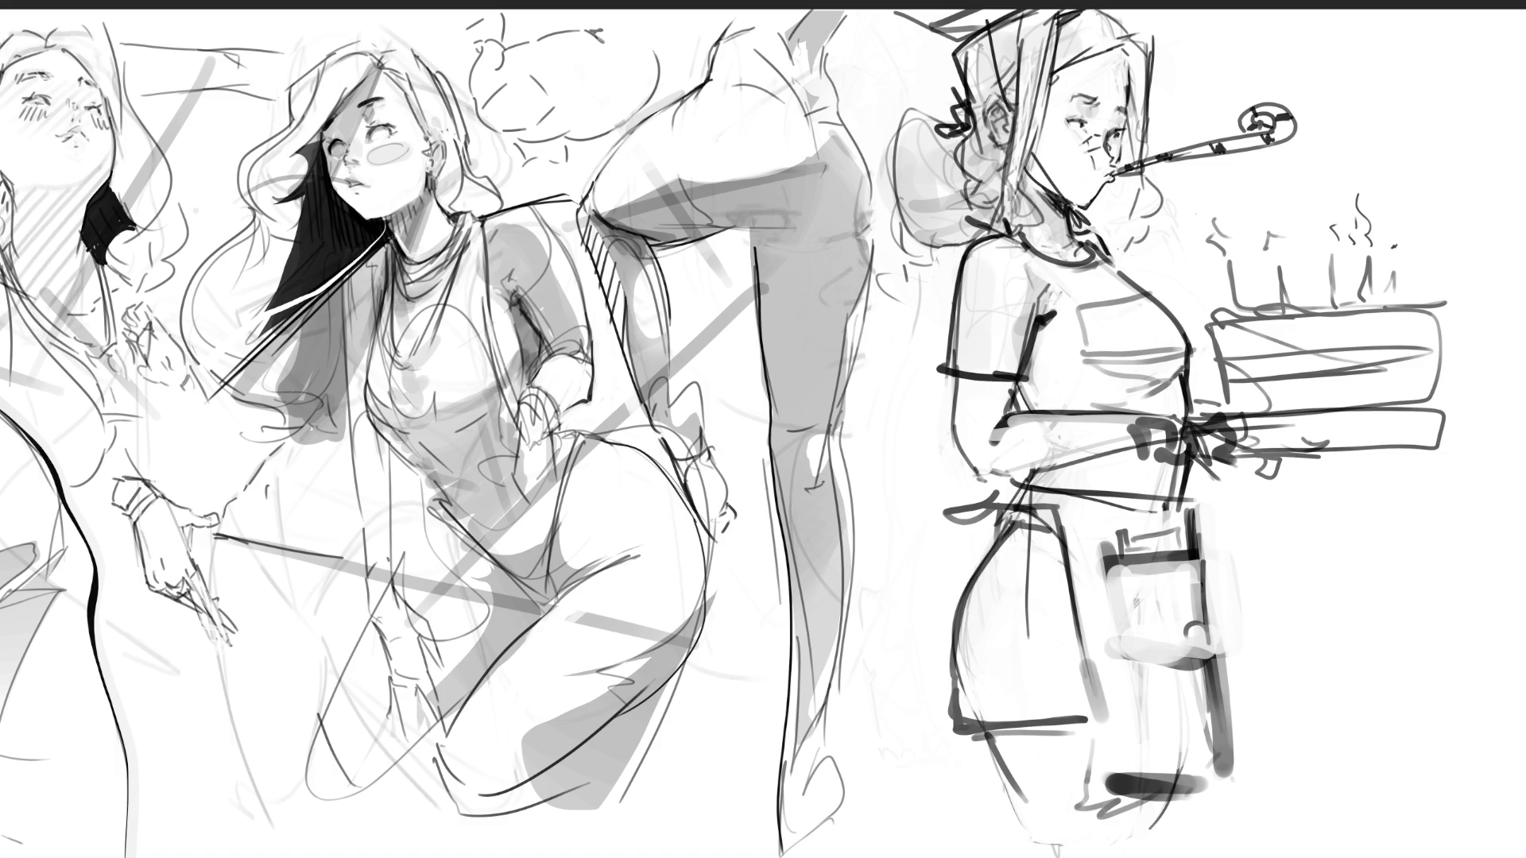
Zoom out to the whole sheet and mirror the cake girl sketch horizontally
key("ctrl+minus")
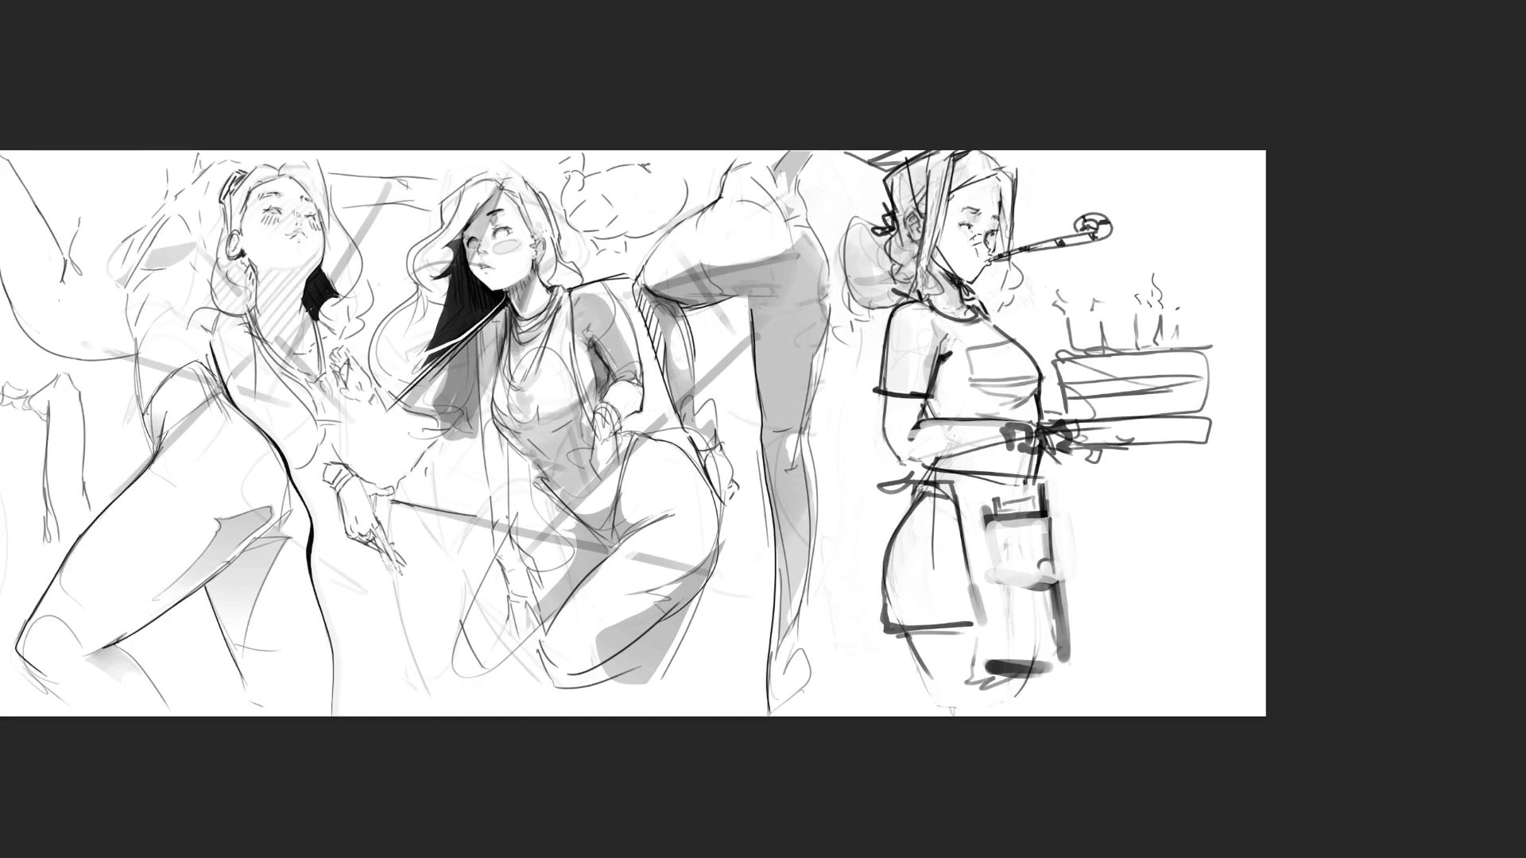
key("ctrl+minus")
key("ctrl+minus")
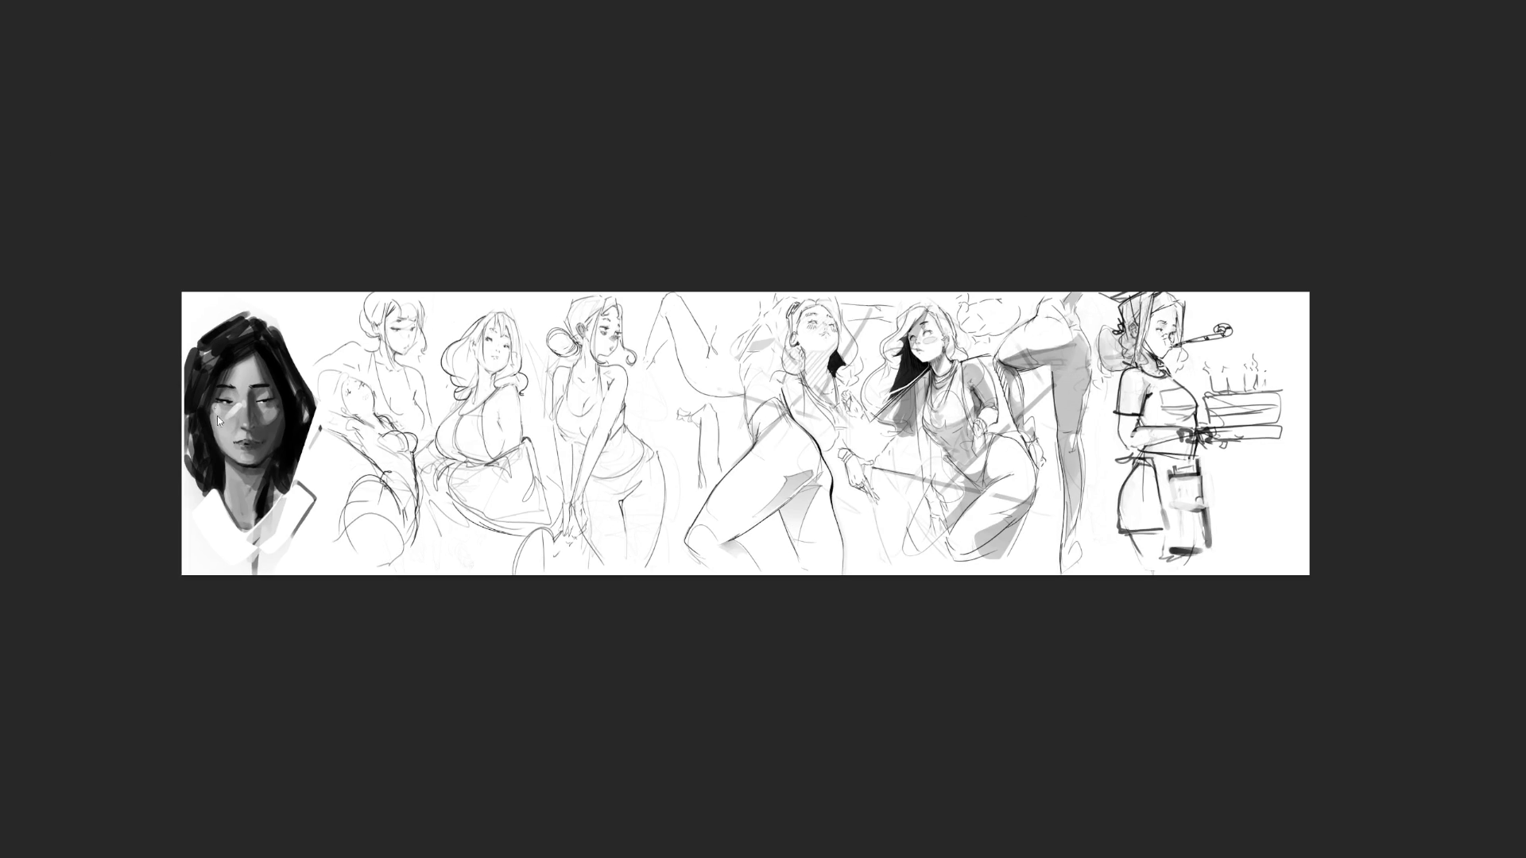
key("ctrl+shift+h")
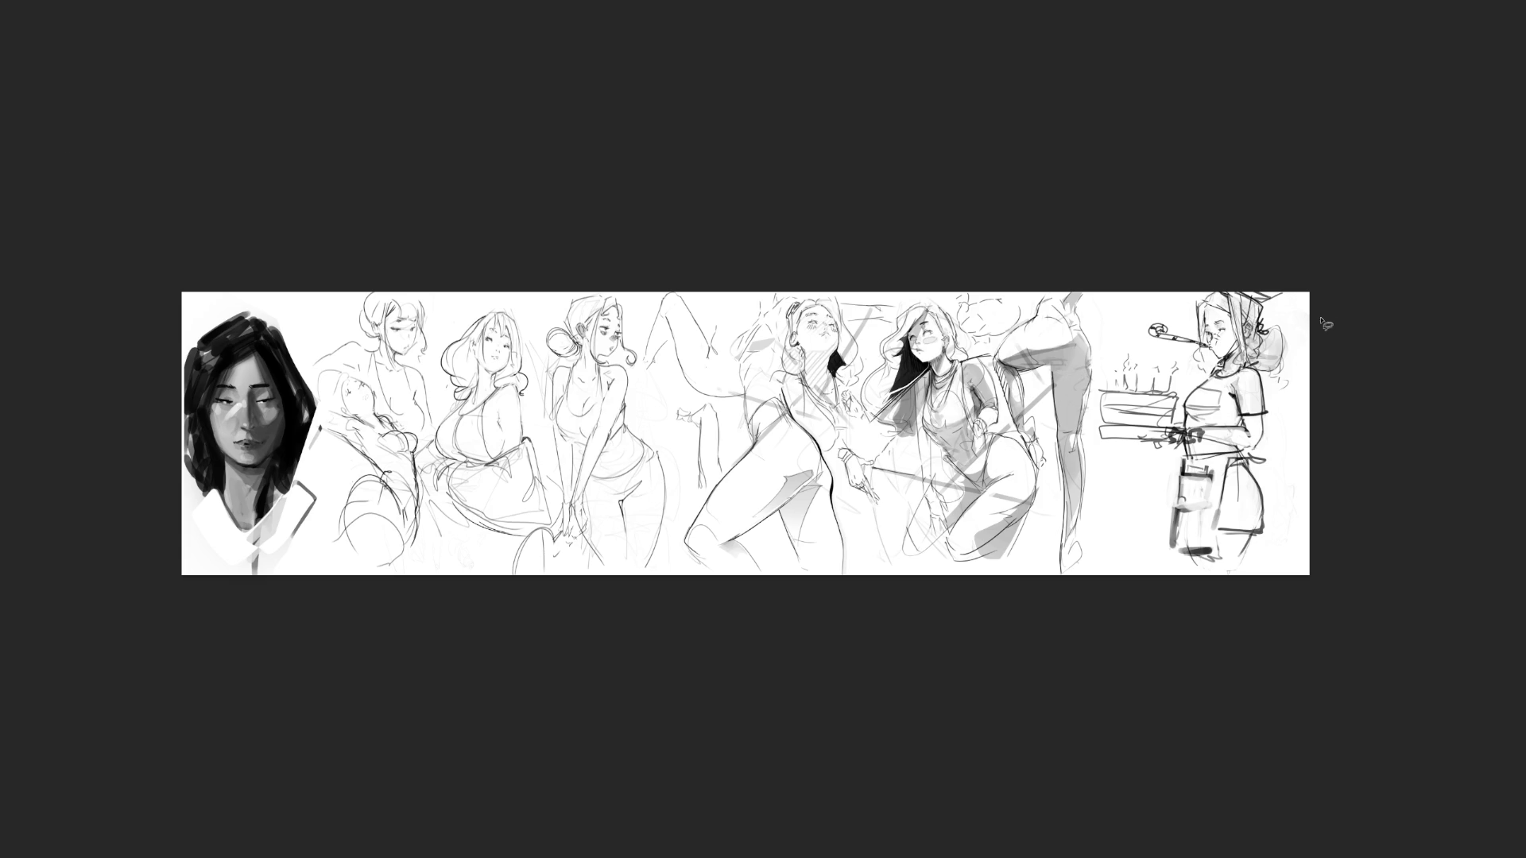
Lasso the cake girl's head area and start a transform on it
left_click_drag(1195, 218, 1152, 333)
mouse_move(1253, 367)
left_mouse_down()
mouse_move(1291, 397)
mouse_move(1311, 285)
left_mouse_up()
key("ctrl+t")
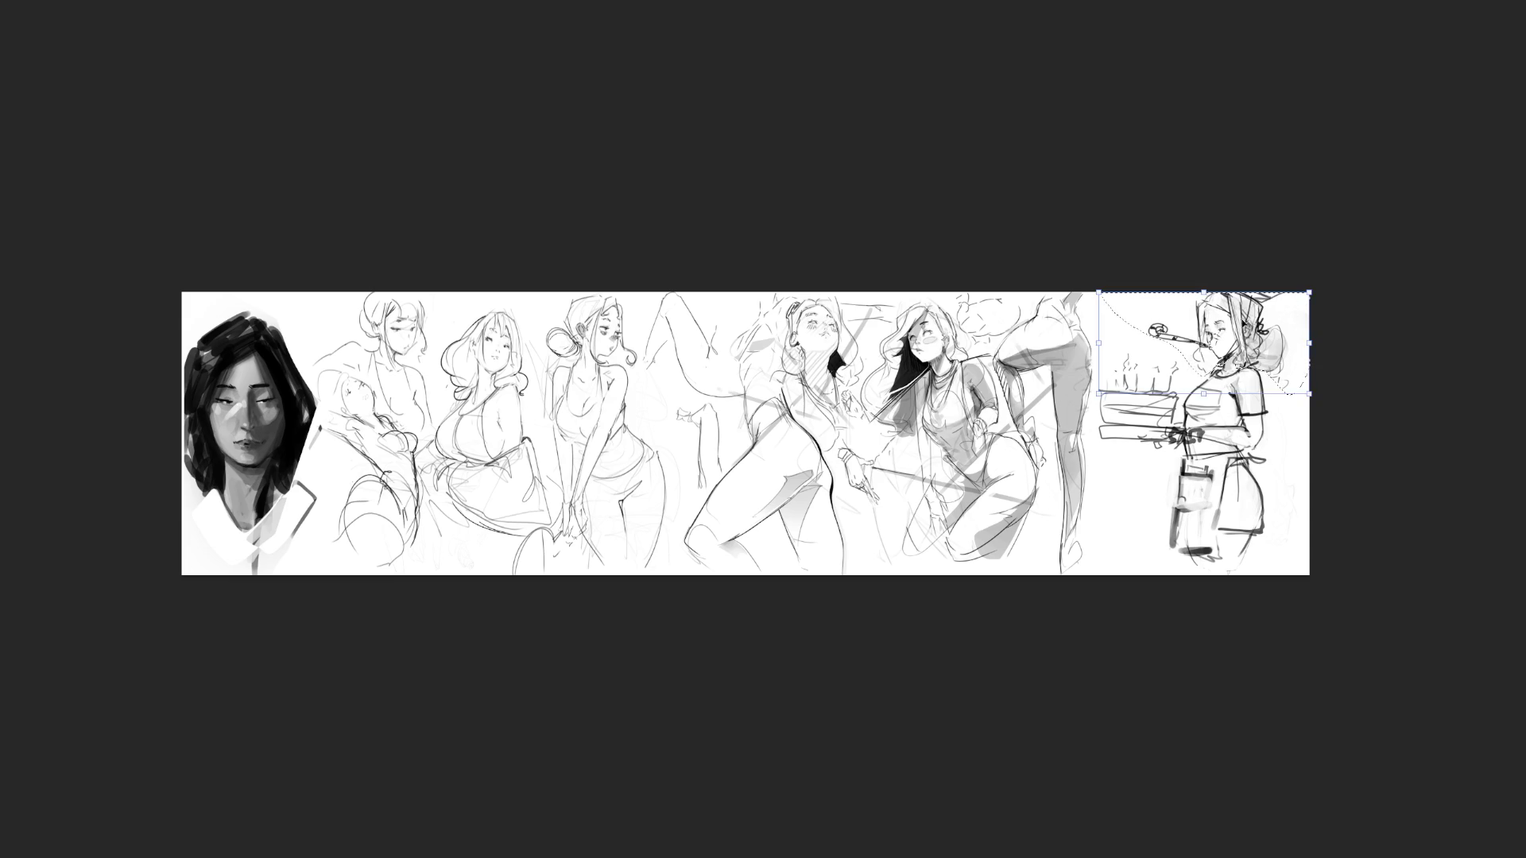
Move the head and party horn slightly left and up, discard the tilt, and commit the transform
key("shift+Left")
key("shift+Left")
mouse_move(1228, 324)
left_mouse_down()
mouse_move(1177, 318)
mouse_move(1184, 343)
mouse_move(1225, 332)
left_mouse_up()
mouse_move(1303, 295)
left_mouse_down()
mouse_move(1287, 280)
mouse_move(1259, 316)
mouse_move(1313, 338)
mouse_move(1292, 379)
left_mouse_up()
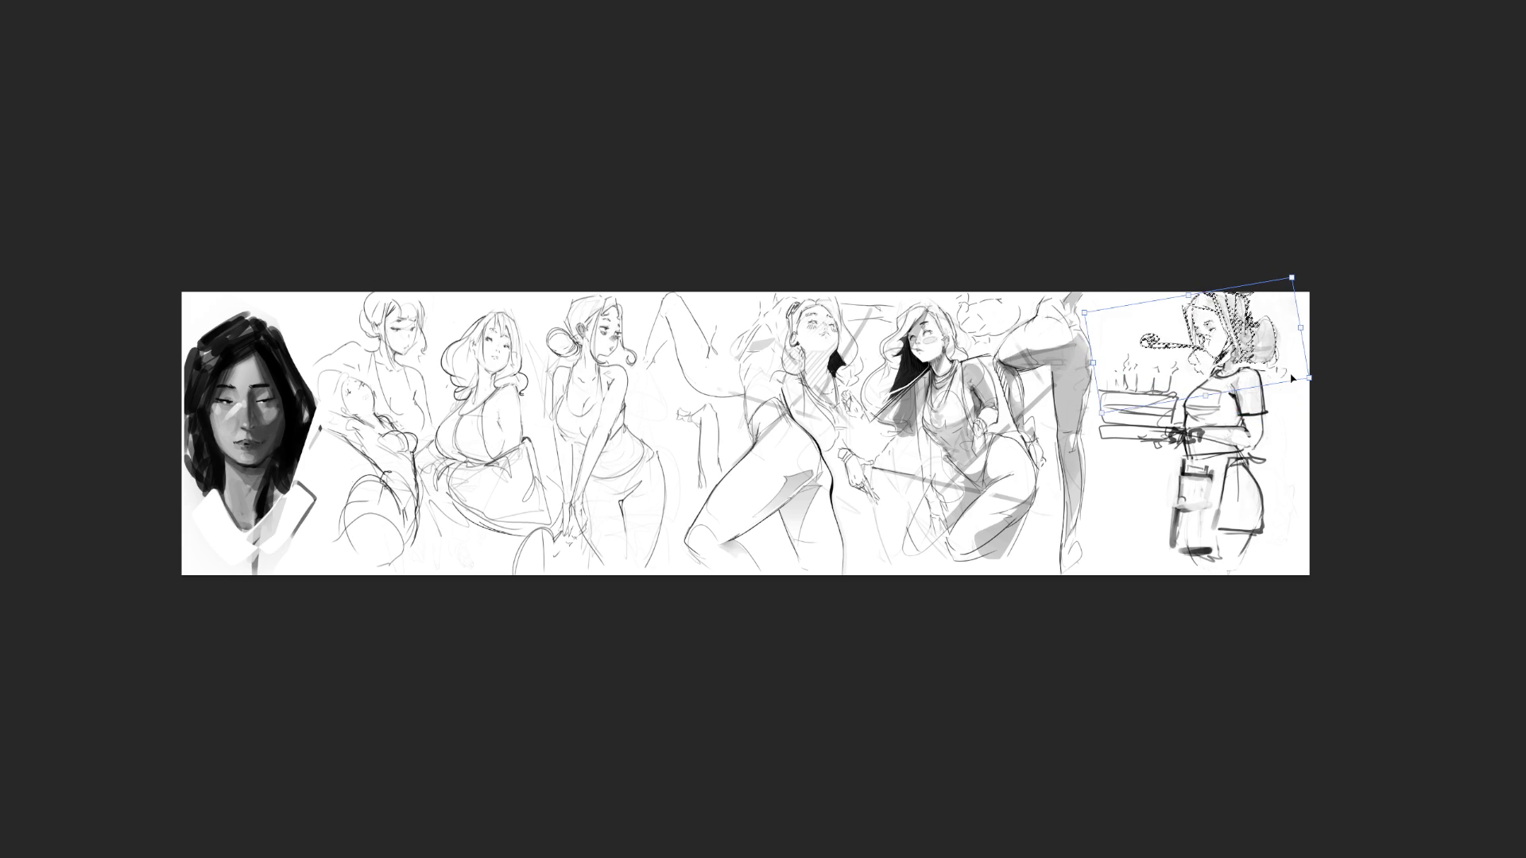
key("ctrl+z")
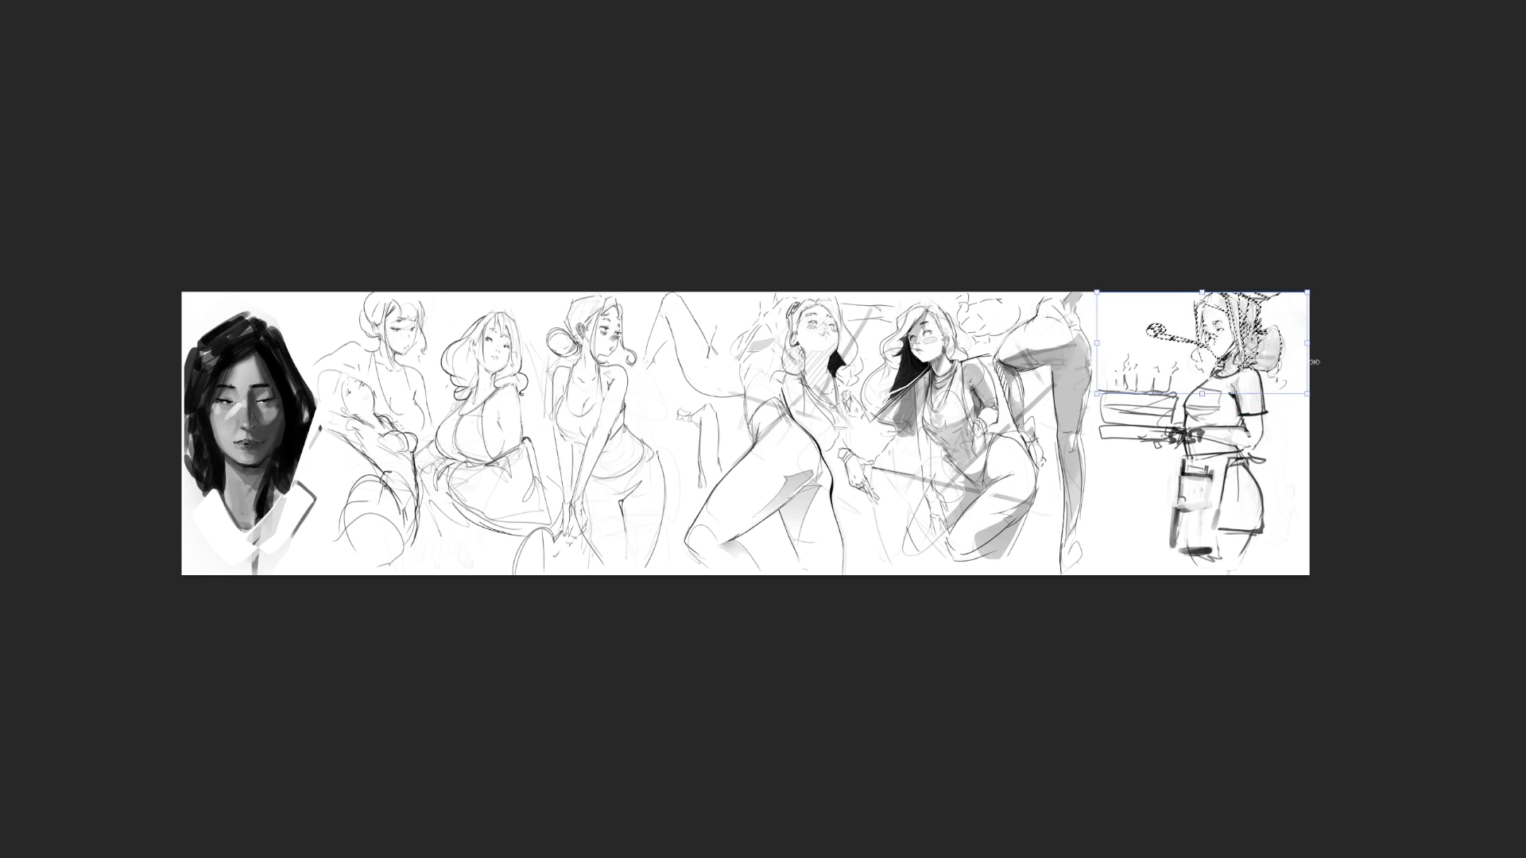
key("Return")
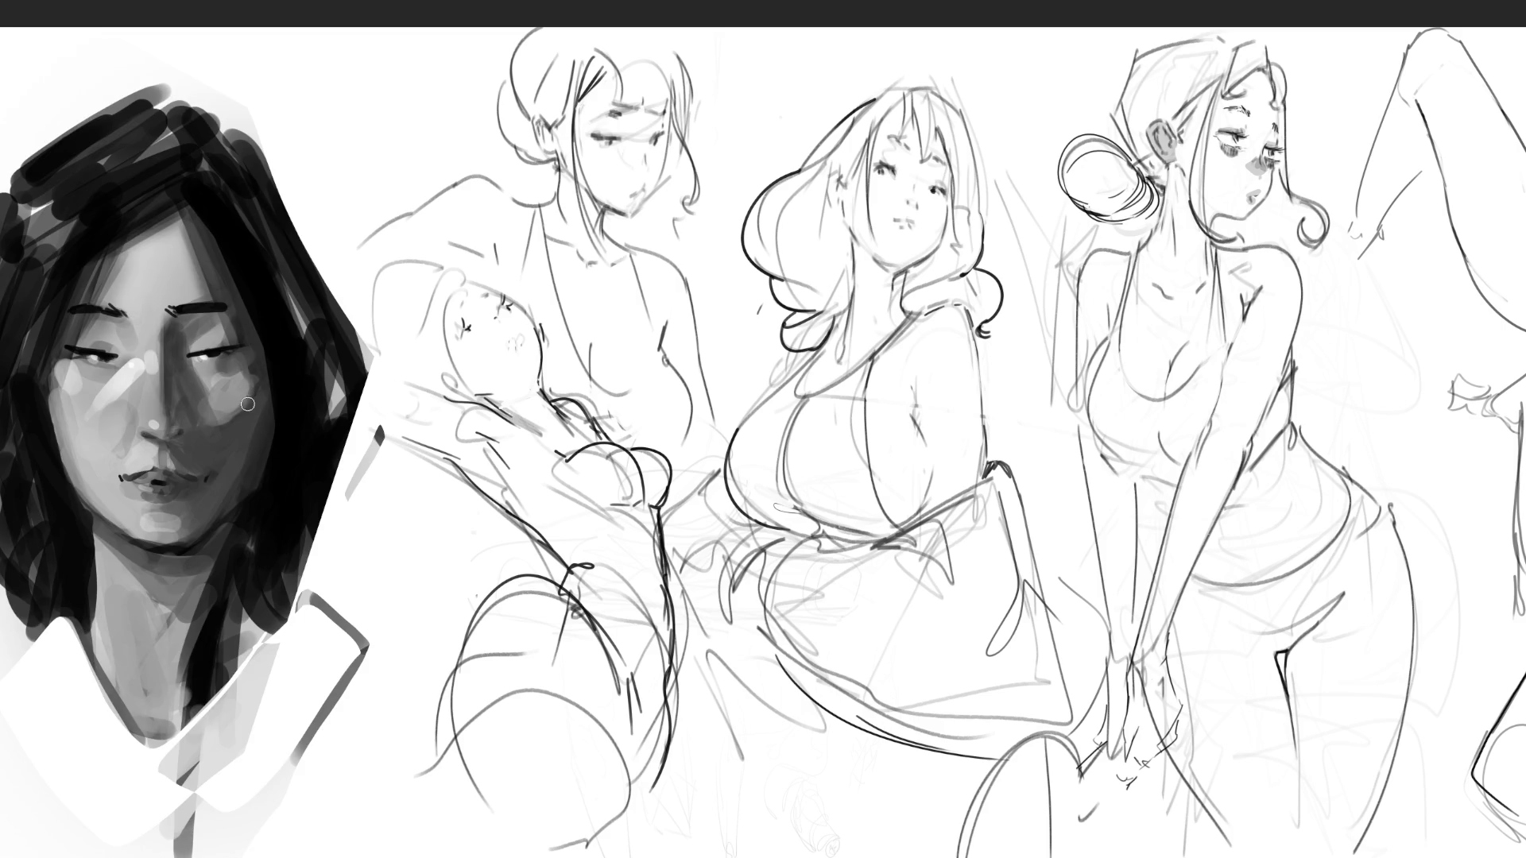
Adjust the cheek shading and darken the right eye with a highlight, lower lid and under-eye shading
mouse_move(247, 401)
left_mouse_down()
mouse_move(234, 421)
mouse_move(273, 354)
mouse_move(260, 385)
left_mouse_up()
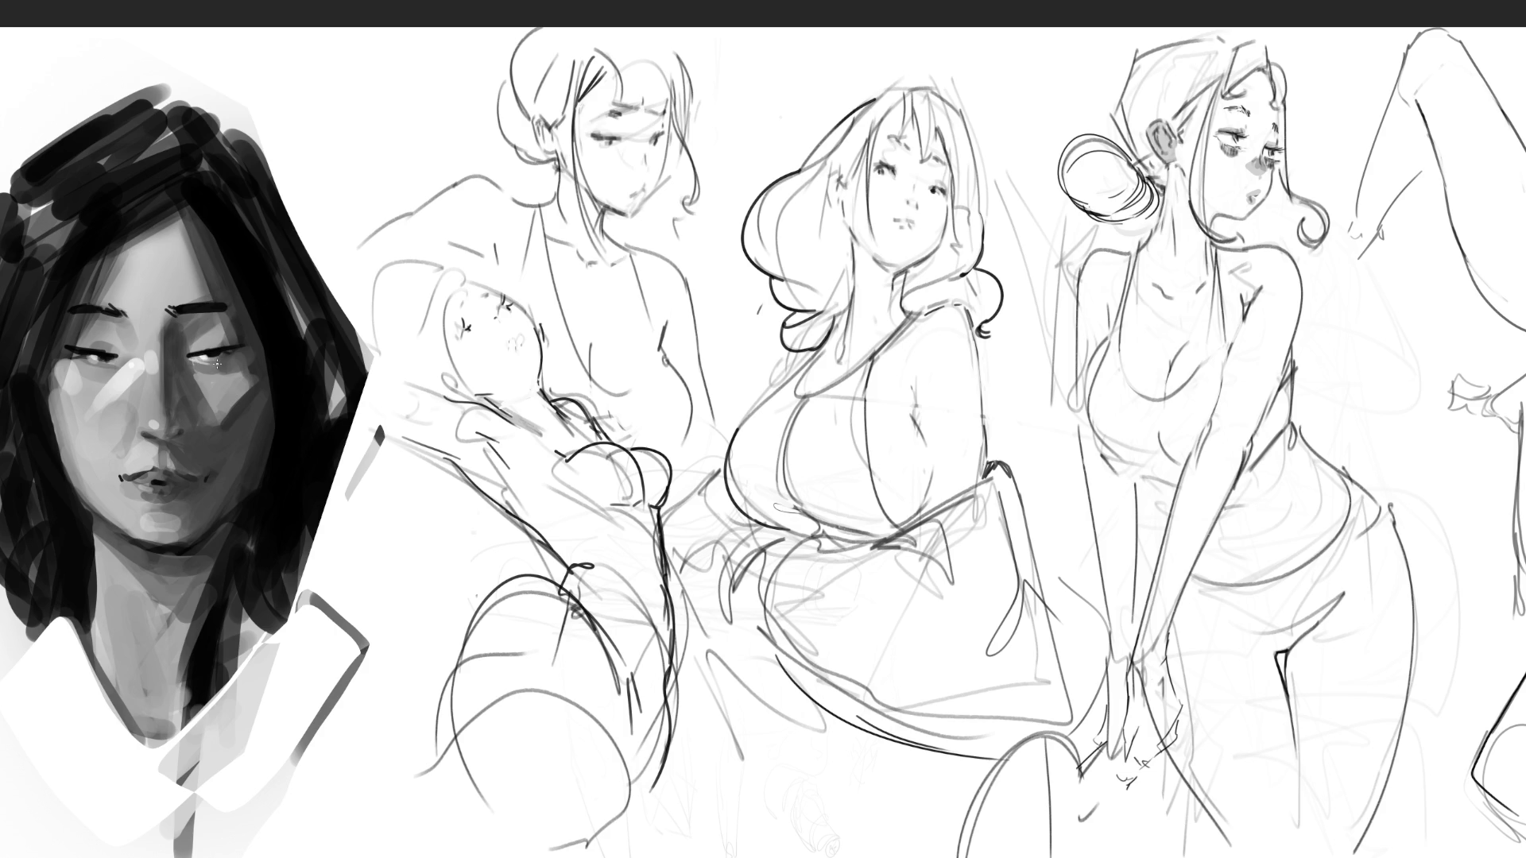
left_click_drag(197, 355, 214, 349)
left_click_drag(189, 350, 223, 319)
left_click_drag(190, 374, 210, 411)
mouse_move(227, 367)
left_mouse_down()
mouse_move(194, 375)
mouse_move(217, 376)
mouse_move(228, 318)
left_mouse_up()
Darken the forehead hair, shade under the left brow, deepen the right eye line, add lashes, define the nostril
left_click_drag(199, 216, 187, 283)
mouse_move(82, 344)
left_mouse_down()
mouse_move(102, 330)
mouse_move(119, 353)
mouse_move(207, 344)
mouse_move(216, 359)
left_mouse_up()
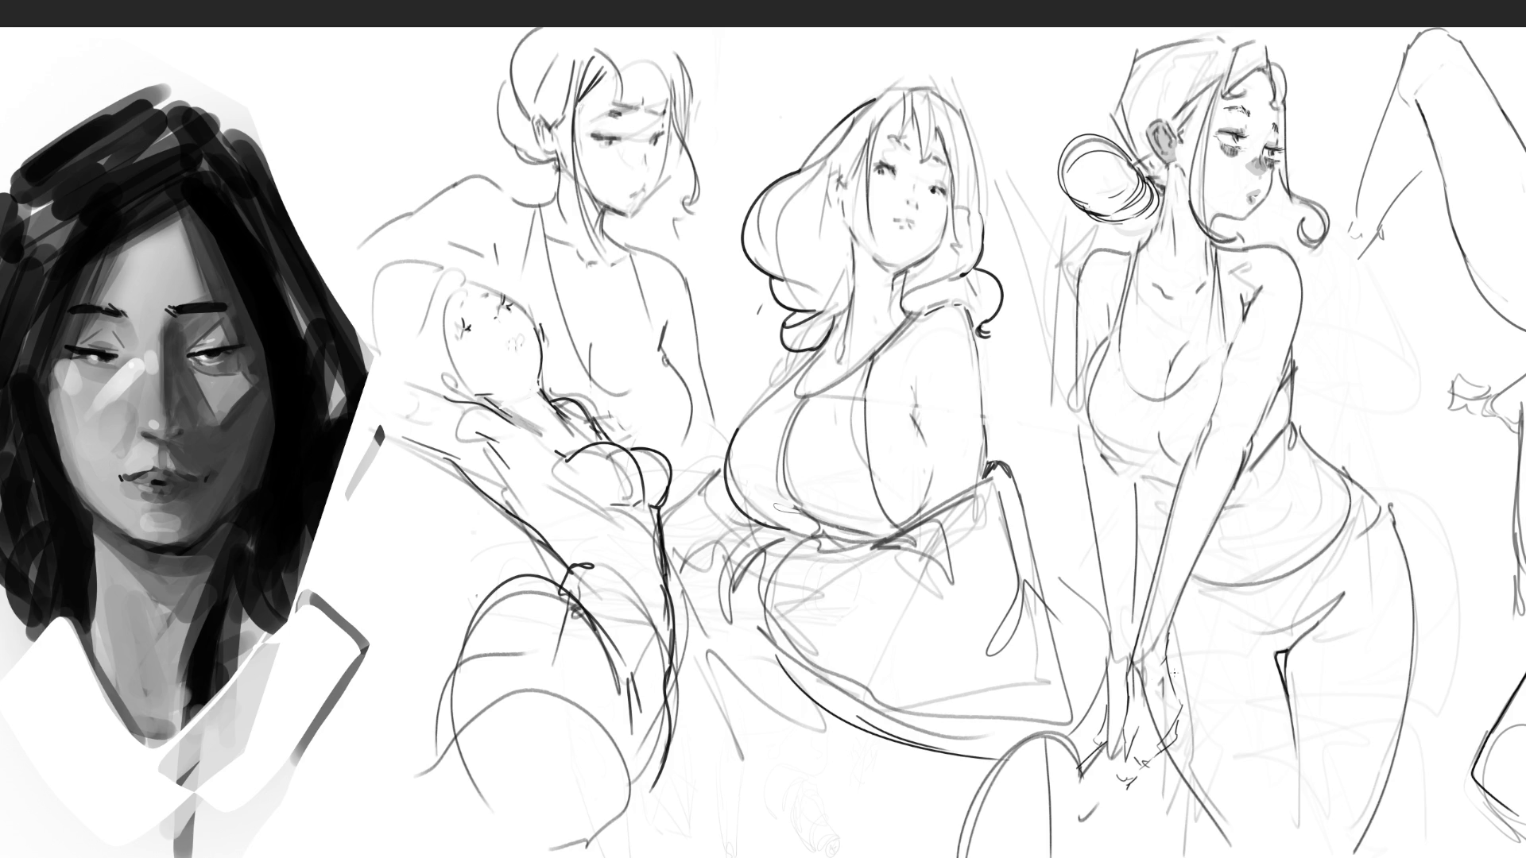
mouse_move(190, 349)
left_mouse_down()
mouse_move(224, 364)
mouse_move(253, 353)
left_mouse_up()
left_click_drag(60, 352, 87, 366)
left_click_drag(135, 417, 135, 438)
Add a nostril accent, lip highlights, light highlights under the right eye and a dark chin dab
left_click_drag(161, 441, 166, 454)
mouse_move(124, 477)
left_mouse_down()
mouse_move(164, 477)
mouse_move(150, 478)
left_mouse_up()
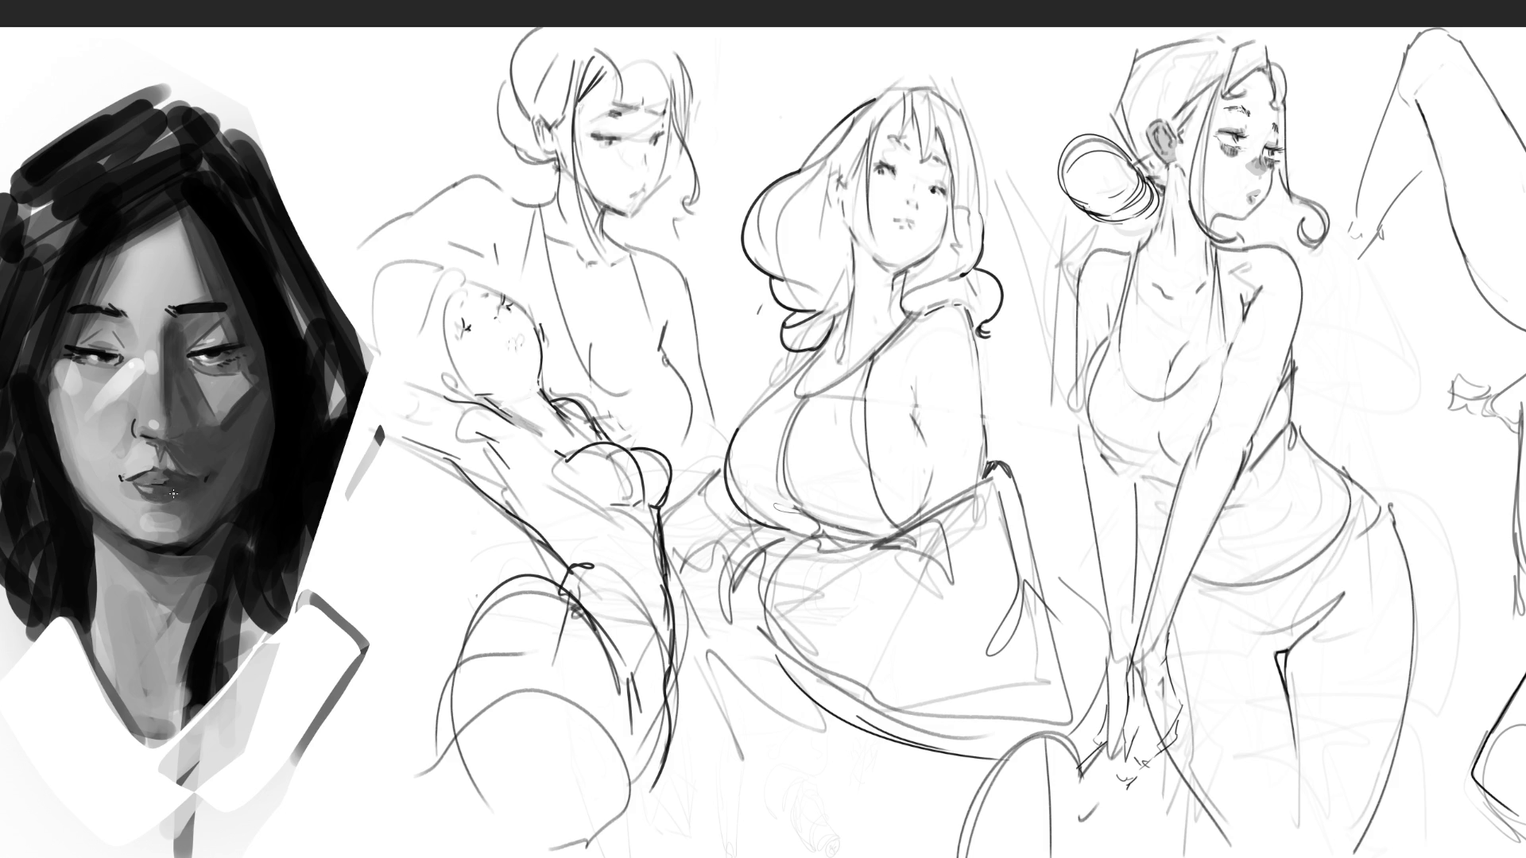
left_click(216, 350, "alt")
left_click_drag(210, 391, 196, 395)
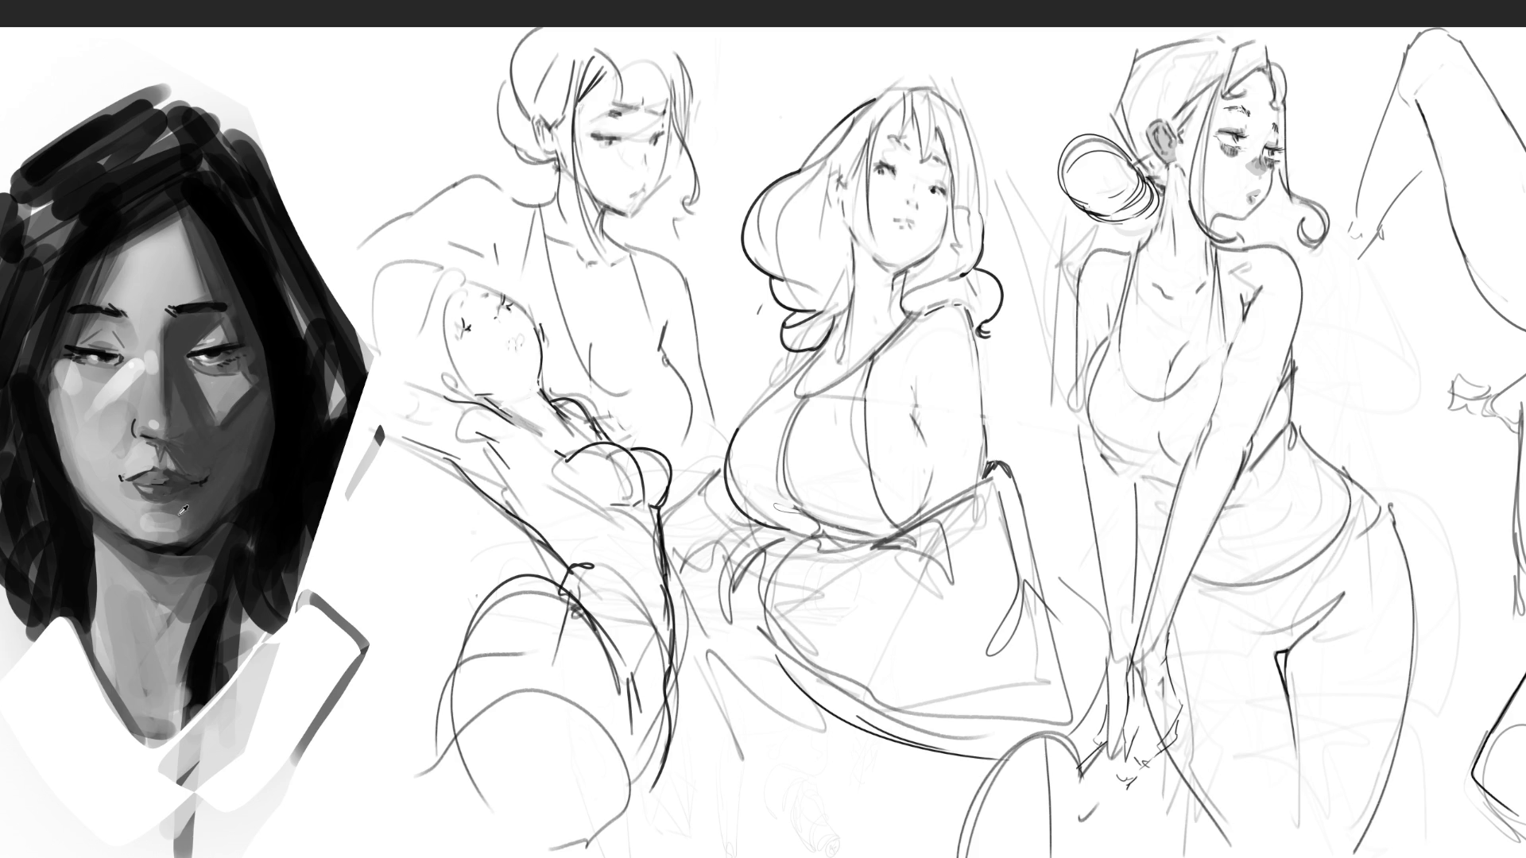
left_click(110, 497)
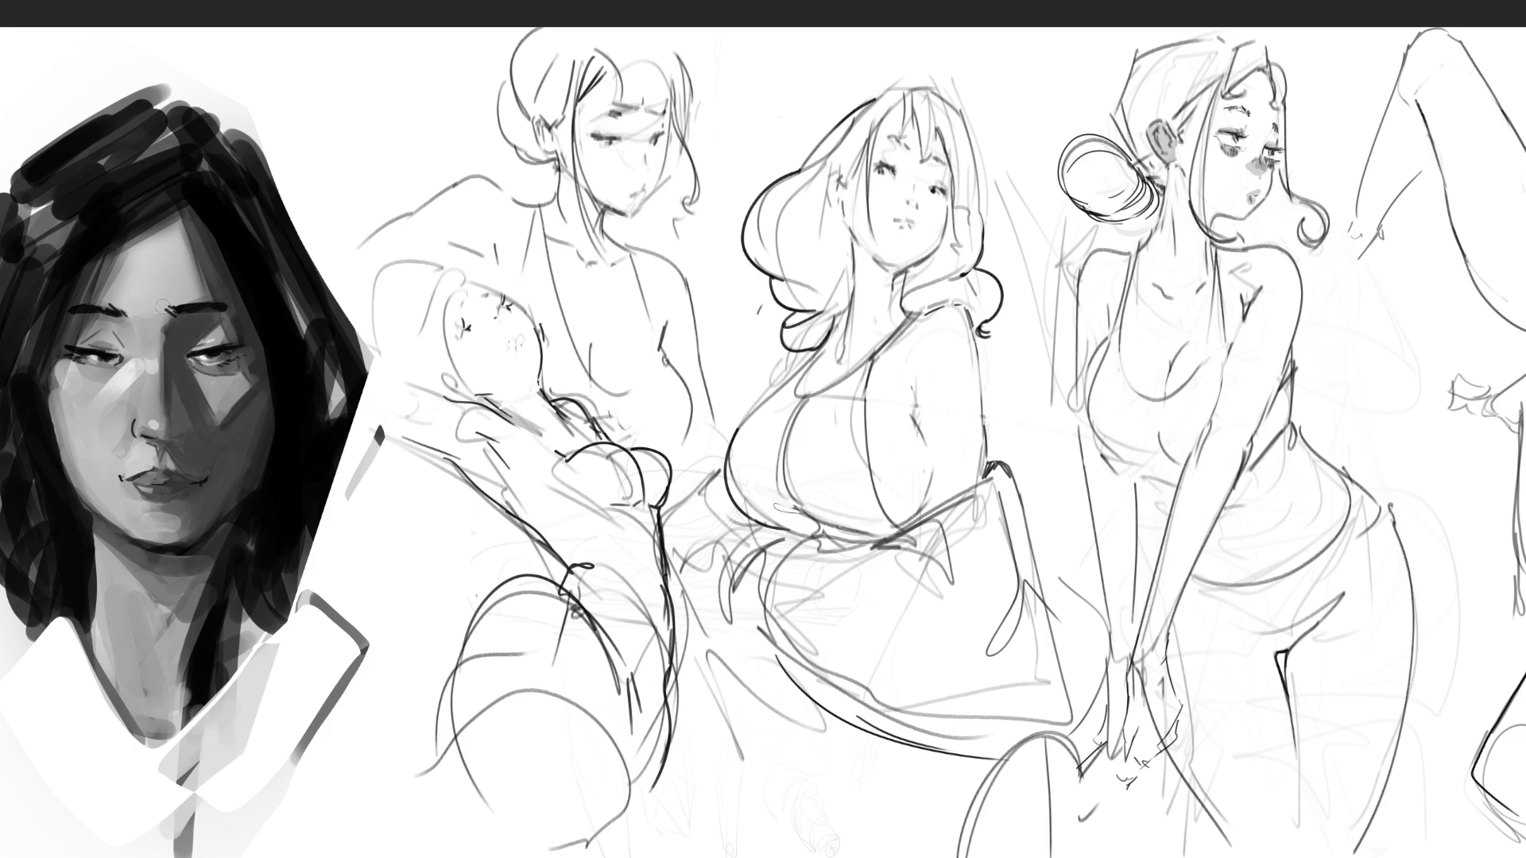
Lighten and soften the shading on the nose bridge, chin and down the neck
mouse_move(155, 321)
left_mouse_down()
mouse_move(153, 348)
mouse_move(163, 335)
left_mouse_up()
mouse_move(122, 569)
left_mouse_down()
mouse_move(106, 579)
mouse_move(140, 682)
left_mouse_up()
left_click_drag(153, 629, 132, 700)
left_click_drag(137, 594, 155, 674)
scroll(106, 556, "down", 3)
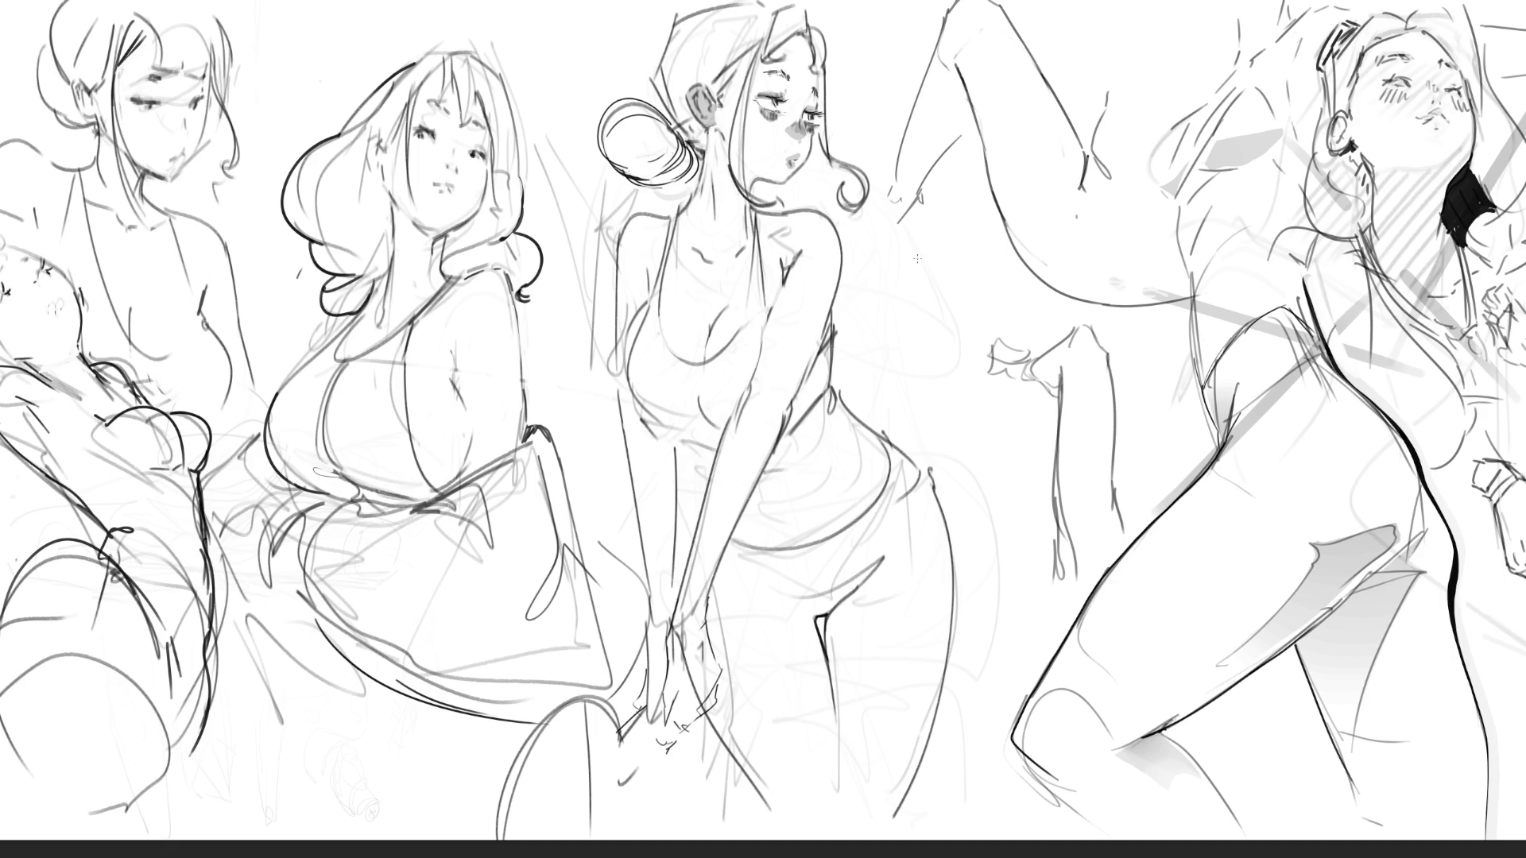
Pencil the small hand's finger line and its top edge, redoing one stroke
mouse_move(896, 289)
left_mouse_down()
mouse_move(900, 306)
mouse_move(906, 276)
mouse_move(919, 307)
left_mouse_up()
key("ctrl+z")
mouse_move(895, 274)
left_mouse_down()
mouse_move(920, 265)
mouse_move(950, 309)
mouse_move(938, 315)
mouse_move(941, 252)
mouse_move(953, 286)
mouse_move(901, 236)
mouse_move(915, 252)
mouse_move(934, 236)
mouse_move(901, 256)
mouse_move(927, 259)
left_mouse_up()
Refine the hand's fingers, bottom edge and arm lines with the pencil, redoing misplaced strokes
mouse_move(916, 266)
left_mouse_down()
mouse_move(926, 281)
mouse_move(885, 287)
mouse_move(926, 282)
mouse_move(907, 312)
left_mouse_up()
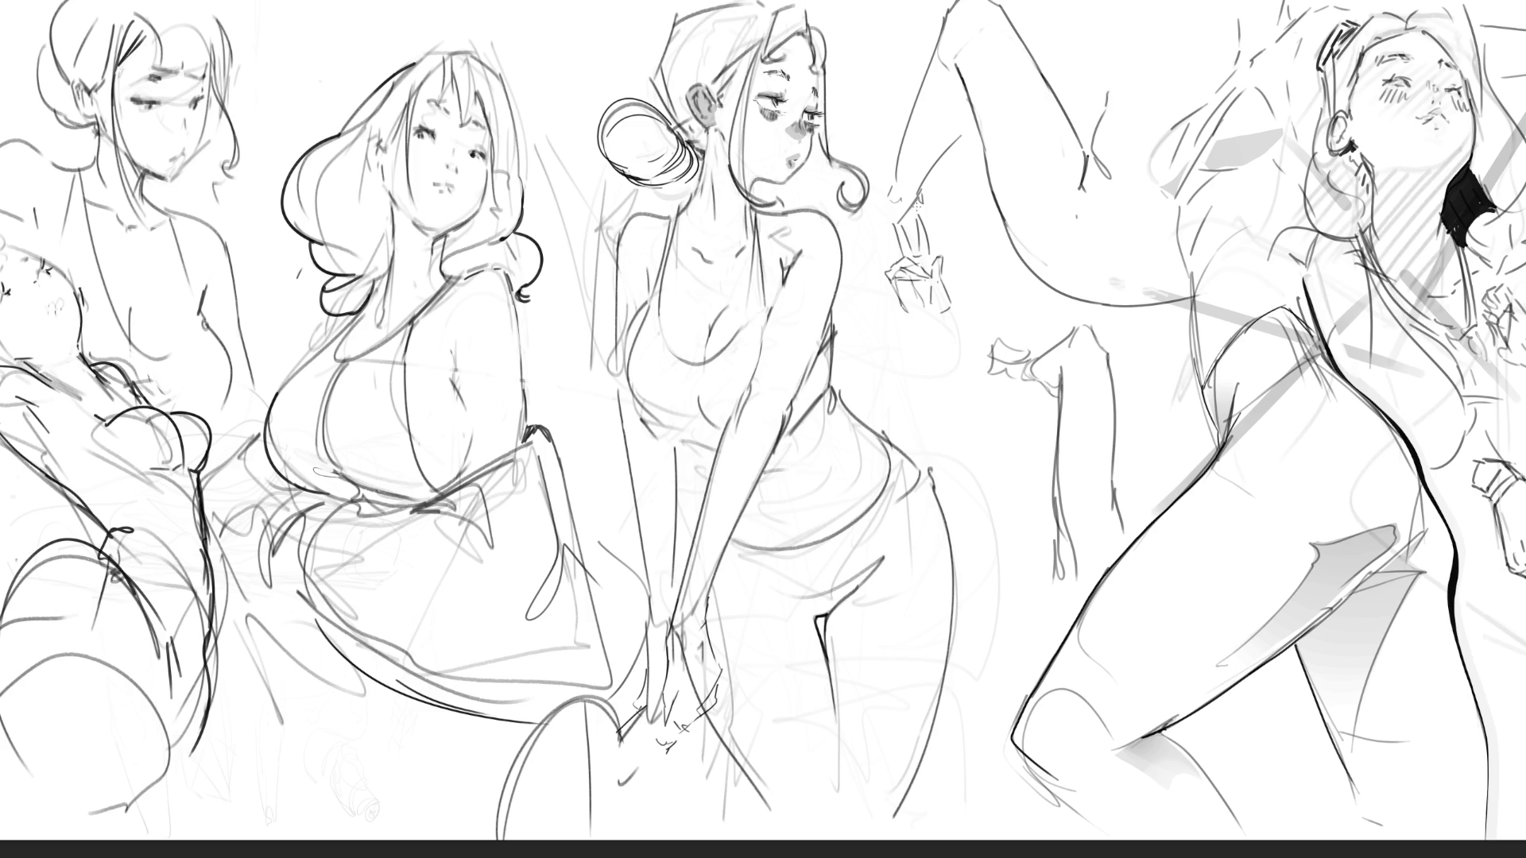
left_click_drag(909, 208, 919, 235)
key("ctrl+z")
left_click_drag(893, 203, 895, 230)
mouse_move(905, 312)
left_mouse_down()
mouse_move(941, 324)
mouse_move(948, 383)
left_mouse_up()
left_click_drag(946, 315, 970, 373)
key("ctrl+z")
left_click_drag(918, 324, 954, 411)
Move the lassoed hand sketch down and right beside the raised leg, deselect, then detail the bun edge
key("ctrl+t")
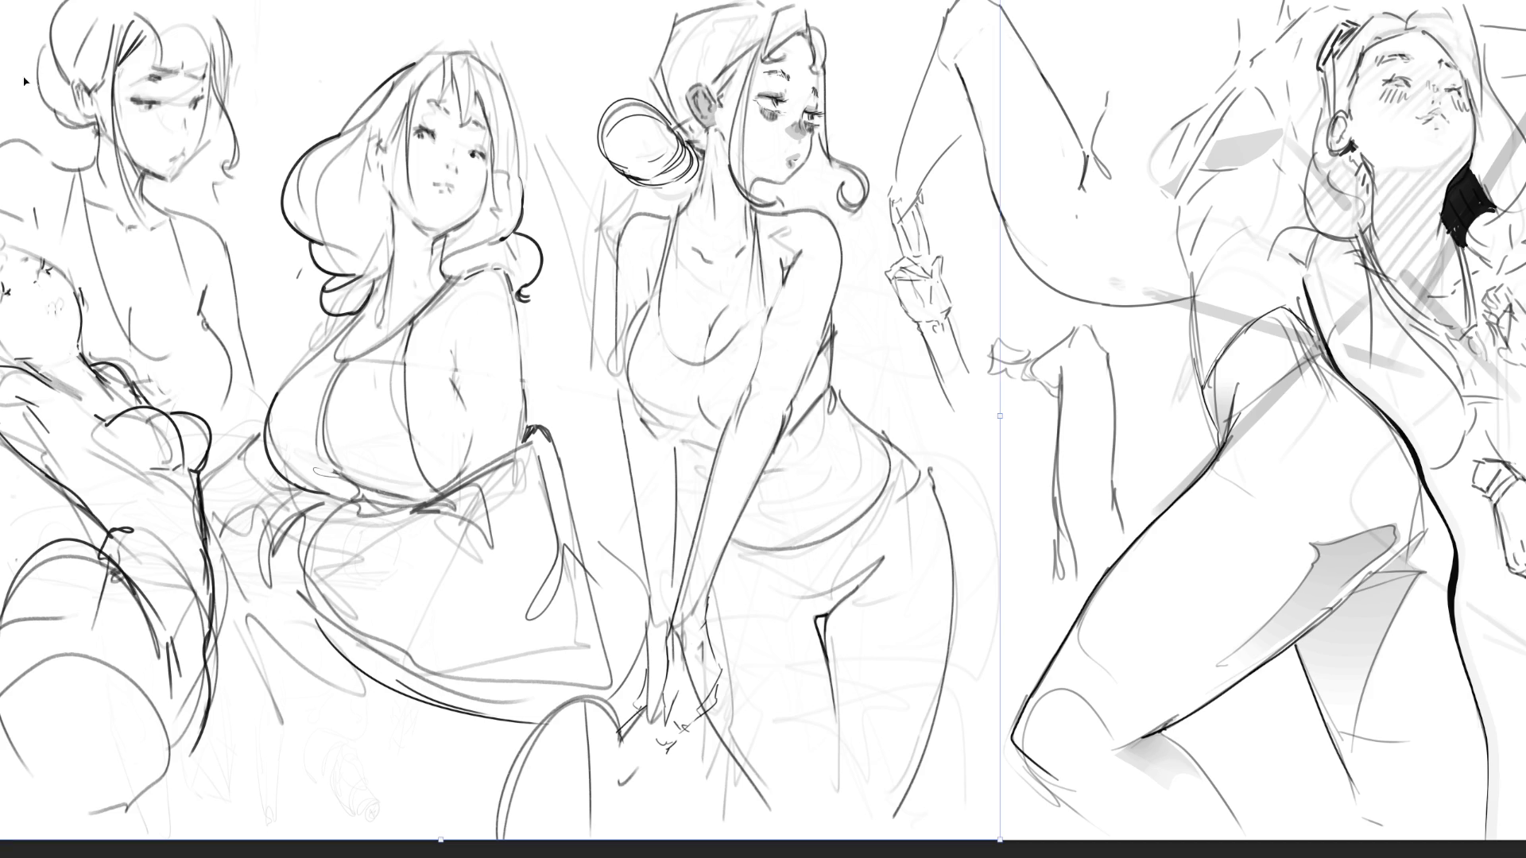
key("Return")
mouse_move(969, 278)
left_mouse_down()
mouse_move(959, 222)
mouse_move(887, 205)
mouse_move(914, 401)
mouse_move(991, 409)
mouse_move(971, 279)
left_mouse_up()
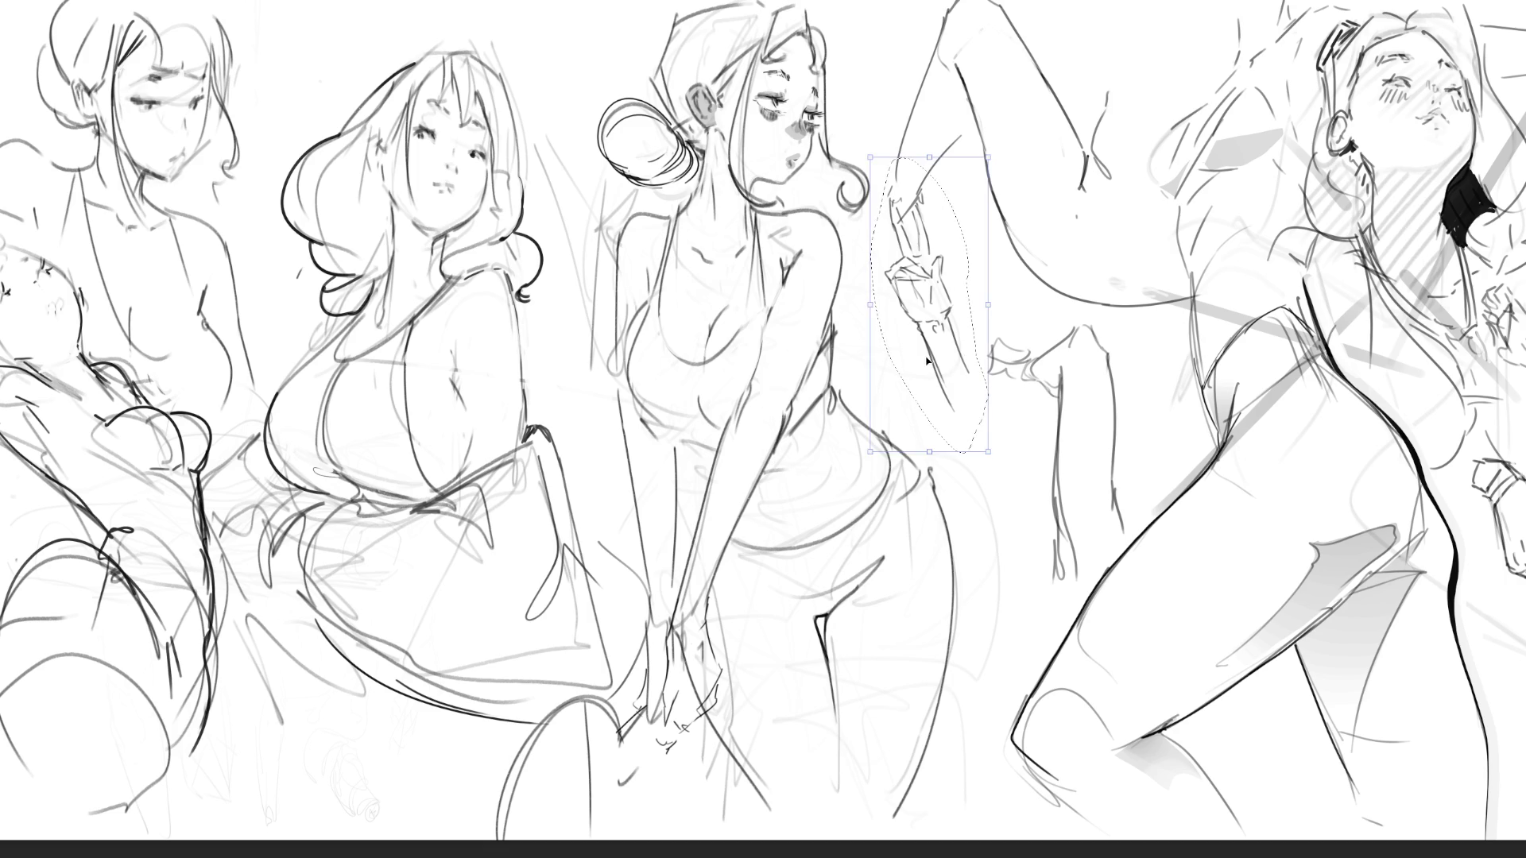
left_click_drag(947, 368, 974, 446)
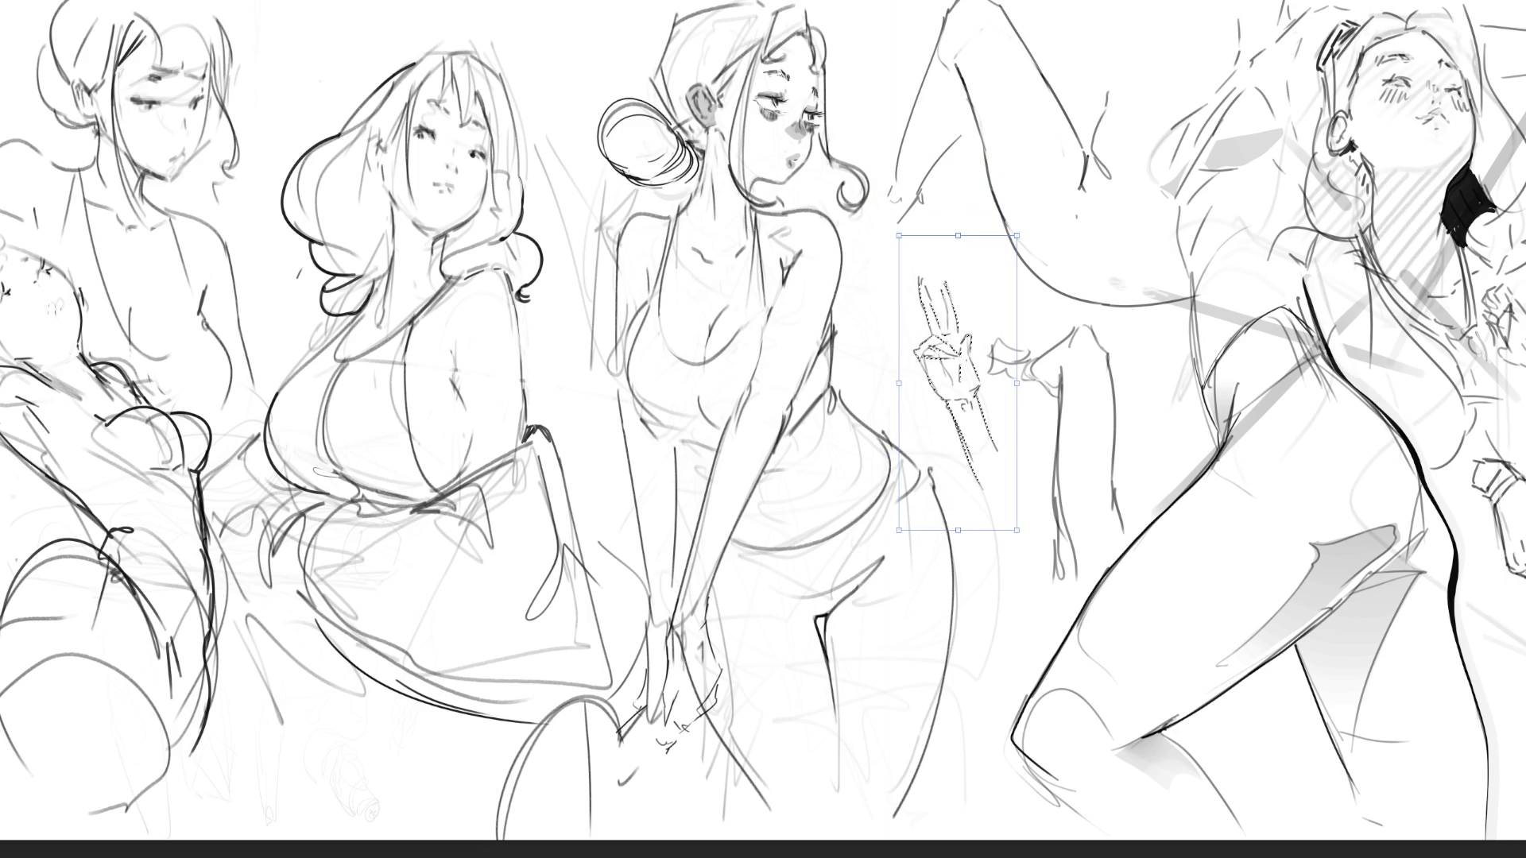
key("Return")
key("ctrl+d")
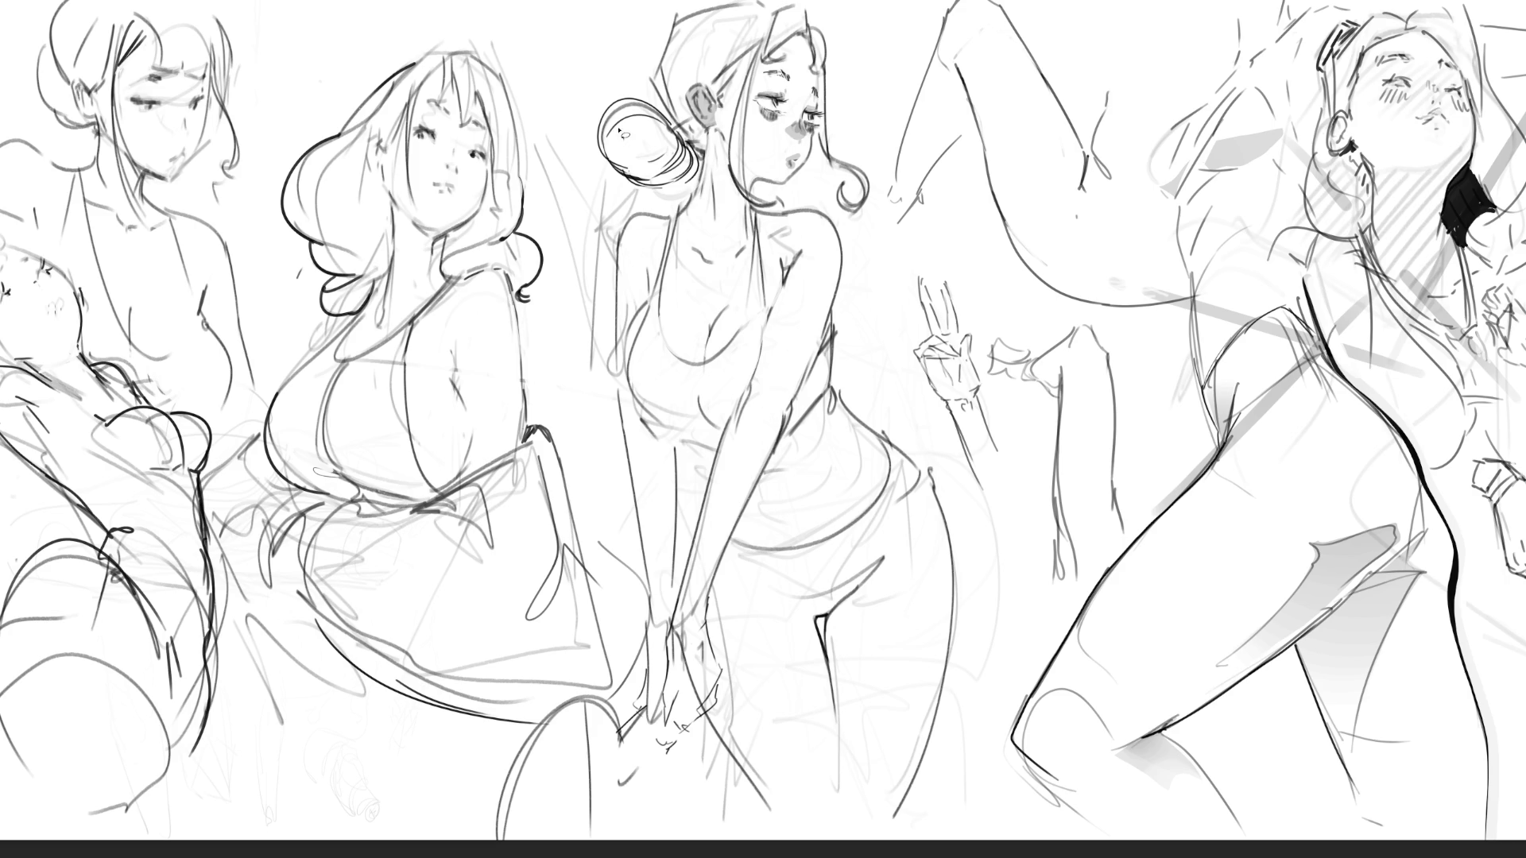
mouse_move(607, 159)
left_mouse_down()
mouse_move(677, 159)
mouse_move(611, 167)
mouse_move(676, 135)
mouse_move(645, 189)
mouse_move(688, 155)
mouse_move(635, 178)
mouse_move(683, 151)
mouse_move(701, 168)
mouse_move(680, 159)
mouse_move(685, 178)
left_mouse_up()
Shade the central figure's hair bun grey, brush a soft shoulder shadow, and draw a waist line
left_click_drag(711, 147, 675, 162)
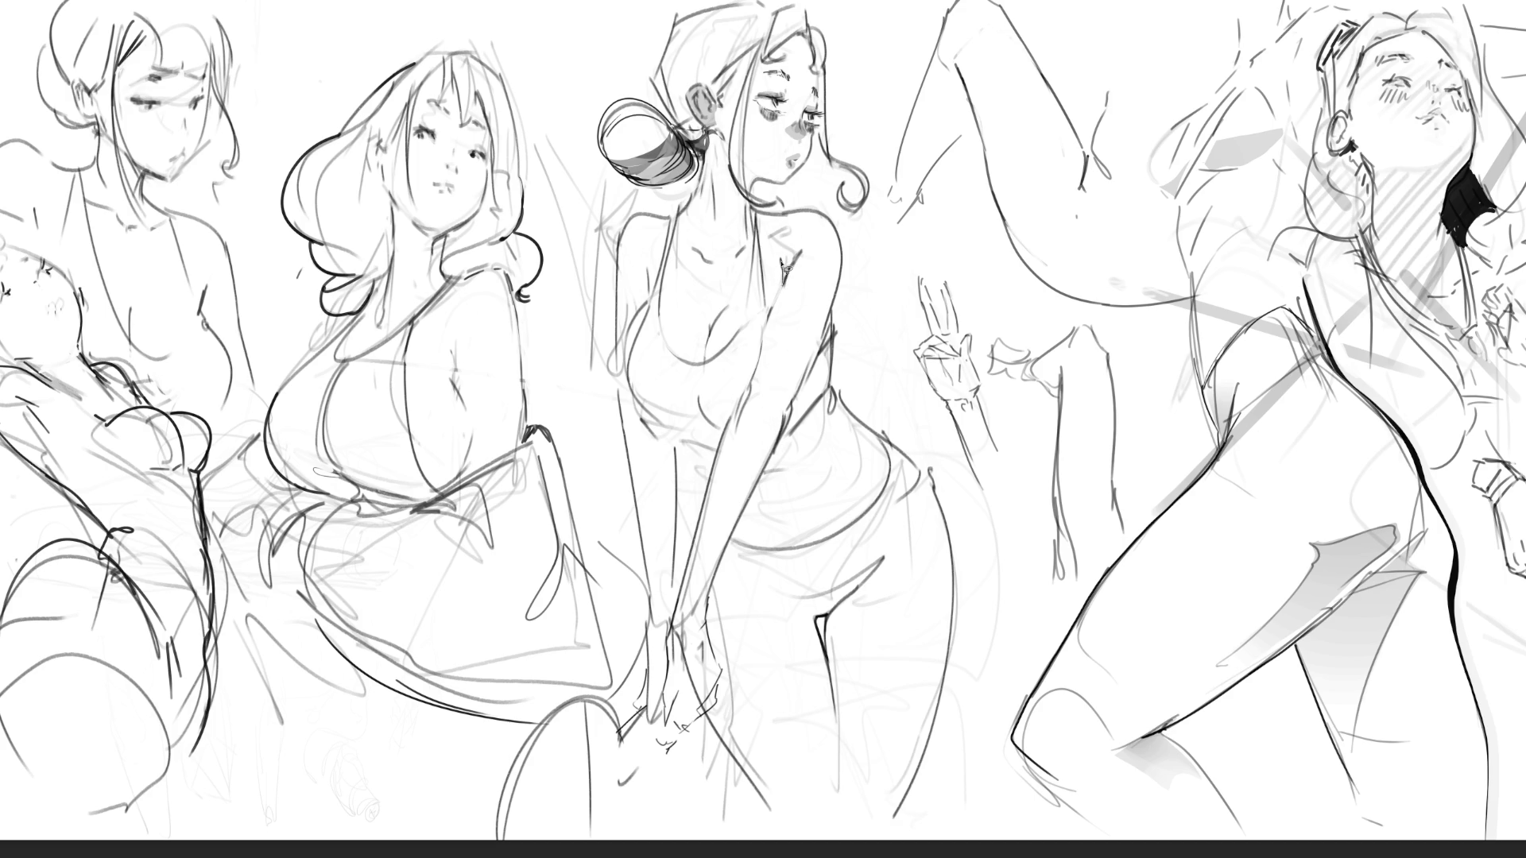
left_click_drag(765, 263, 791, 238)
mouse_move(829, 391)
left_mouse_down()
mouse_move(736, 530)
mouse_move(707, 623)
mouse_move(723, 661)
mouse_move(714, 722)
mouse_move(795, 831)
mouse_move(772, 769)
mouse_move(731, 725)
mouse_move(757, 653)
mouse_move(806, 626)
mouse_move(851, 769)
mouse_move(839, 628)
mouse_move(865, 640)
mouse_move(898, 521)
mouse_move(819, 501)
mouse_move(830, 398)
mouse_move(780, 444)
left_mouse_up()
Fill the lassoed hip and leg area grey with a large brush, lighten it, and deselect
key("e")
key("bracketright")
key("bracketright")
key("bracketright")
key("bracketright")
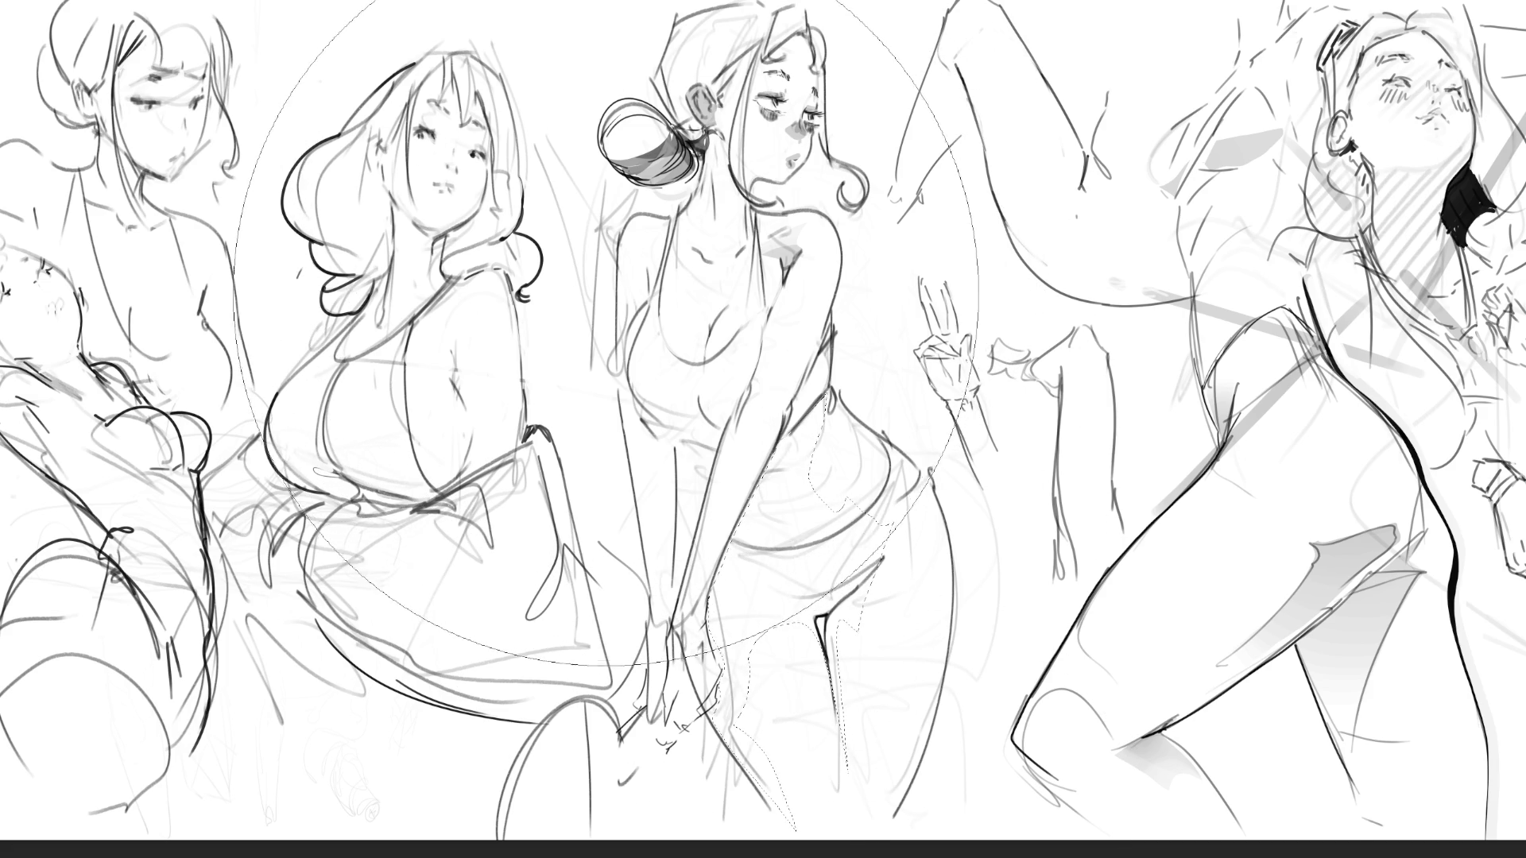
left_click(461, 310)
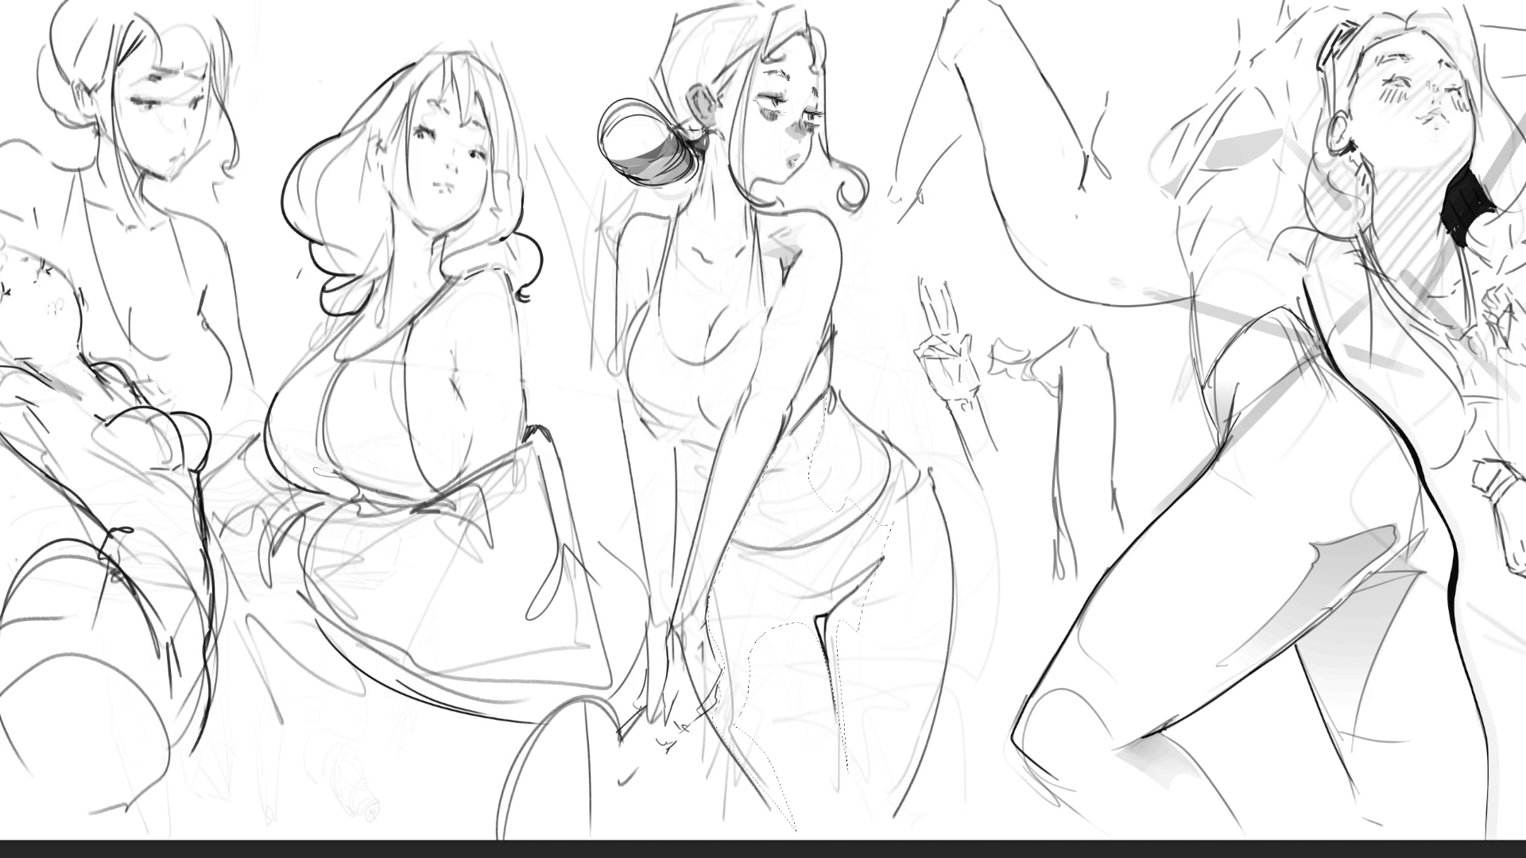
key("bracketright")
key("bracketright")
key("bracketright")
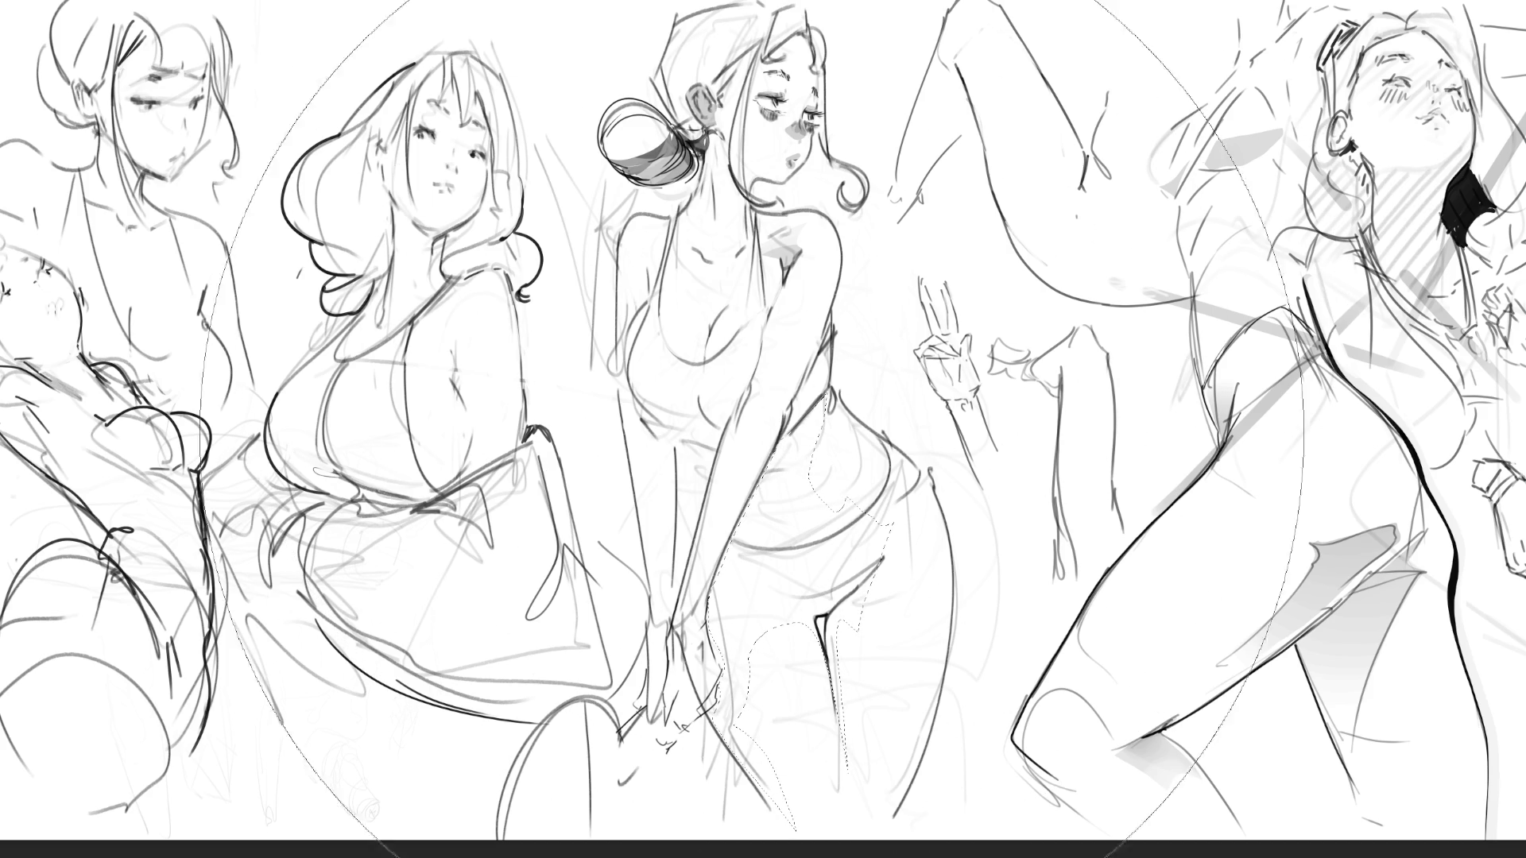
left_click(775, 390)
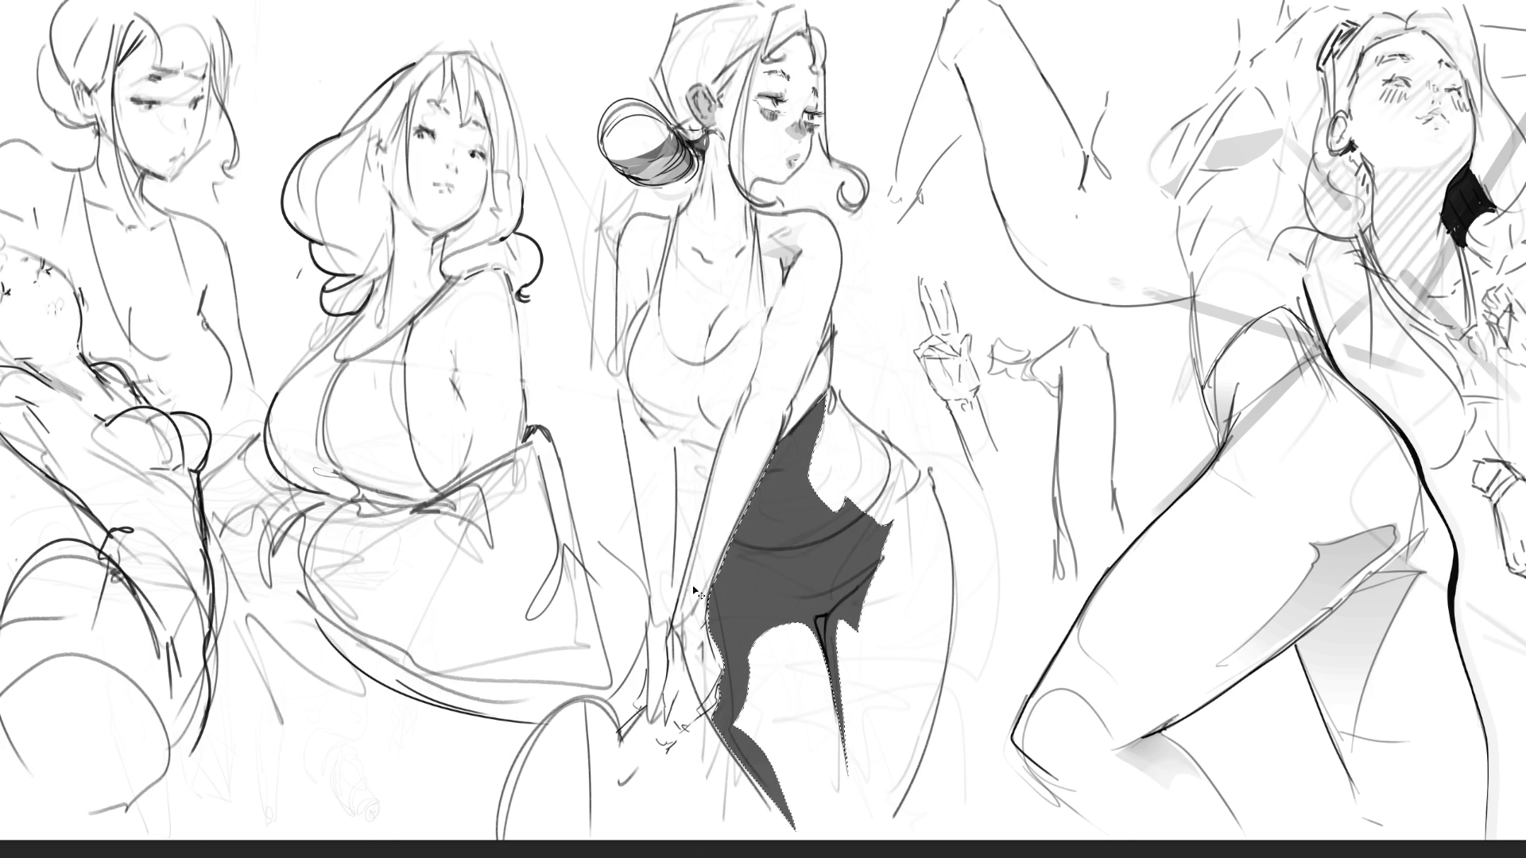
left_click(762, 552)
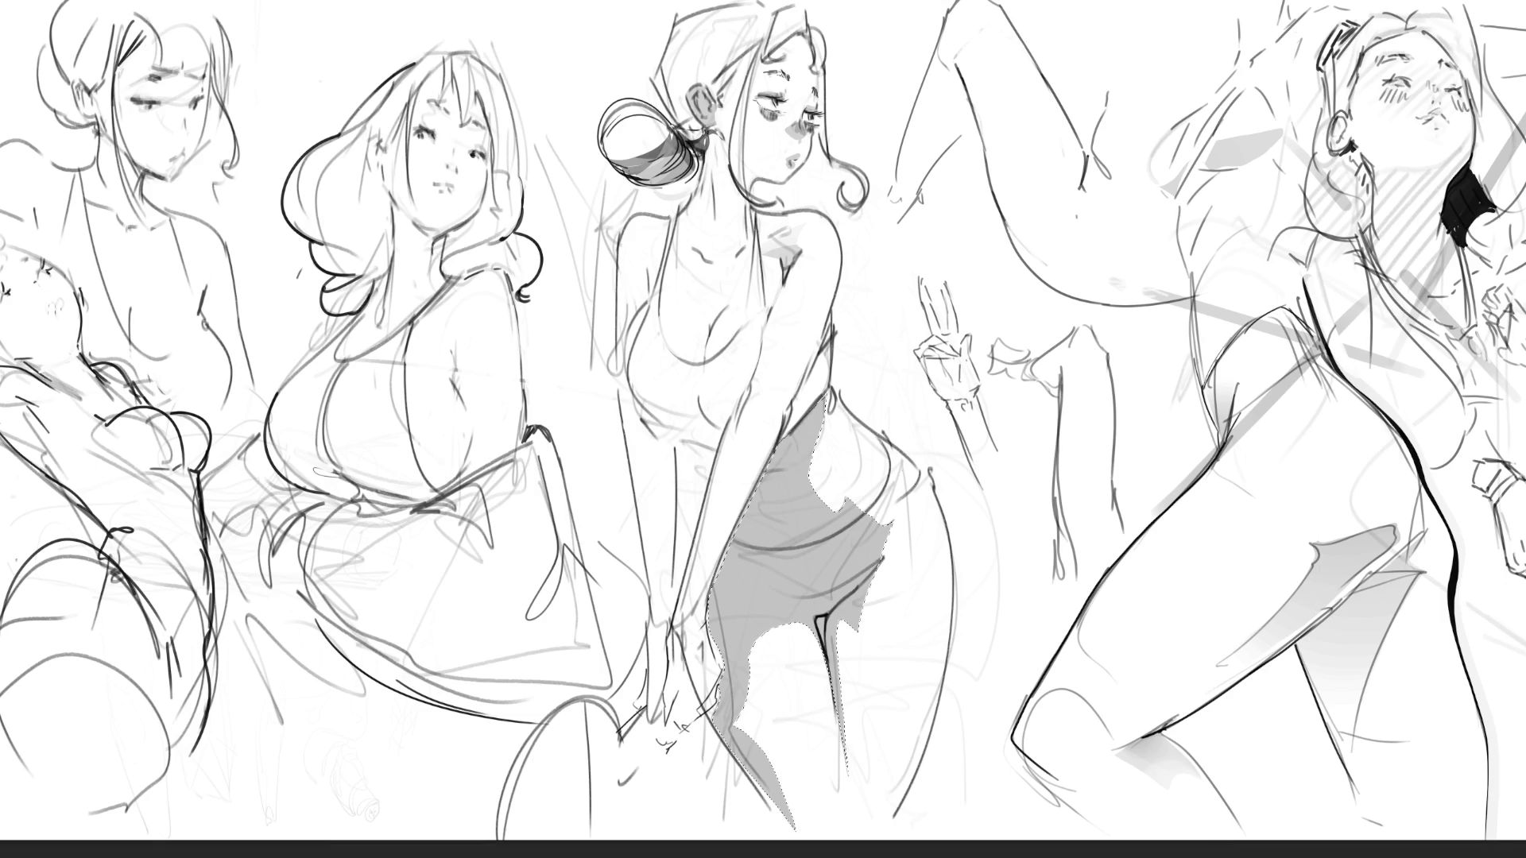
key("ctrl+d")
key("ctrl+v")
mouse_move(894, 558)
left_mouse_down()
mouse_move(818, 392)
mouse_move(1188, 4)
left_mouse_up()
left_click_drag(970, 51, 919, 16)
mouse_move(1328, 273)
left_mouse_down()
mouse_move(1385, 431)
mouse_move(1475, 489)
left_mouse_up()
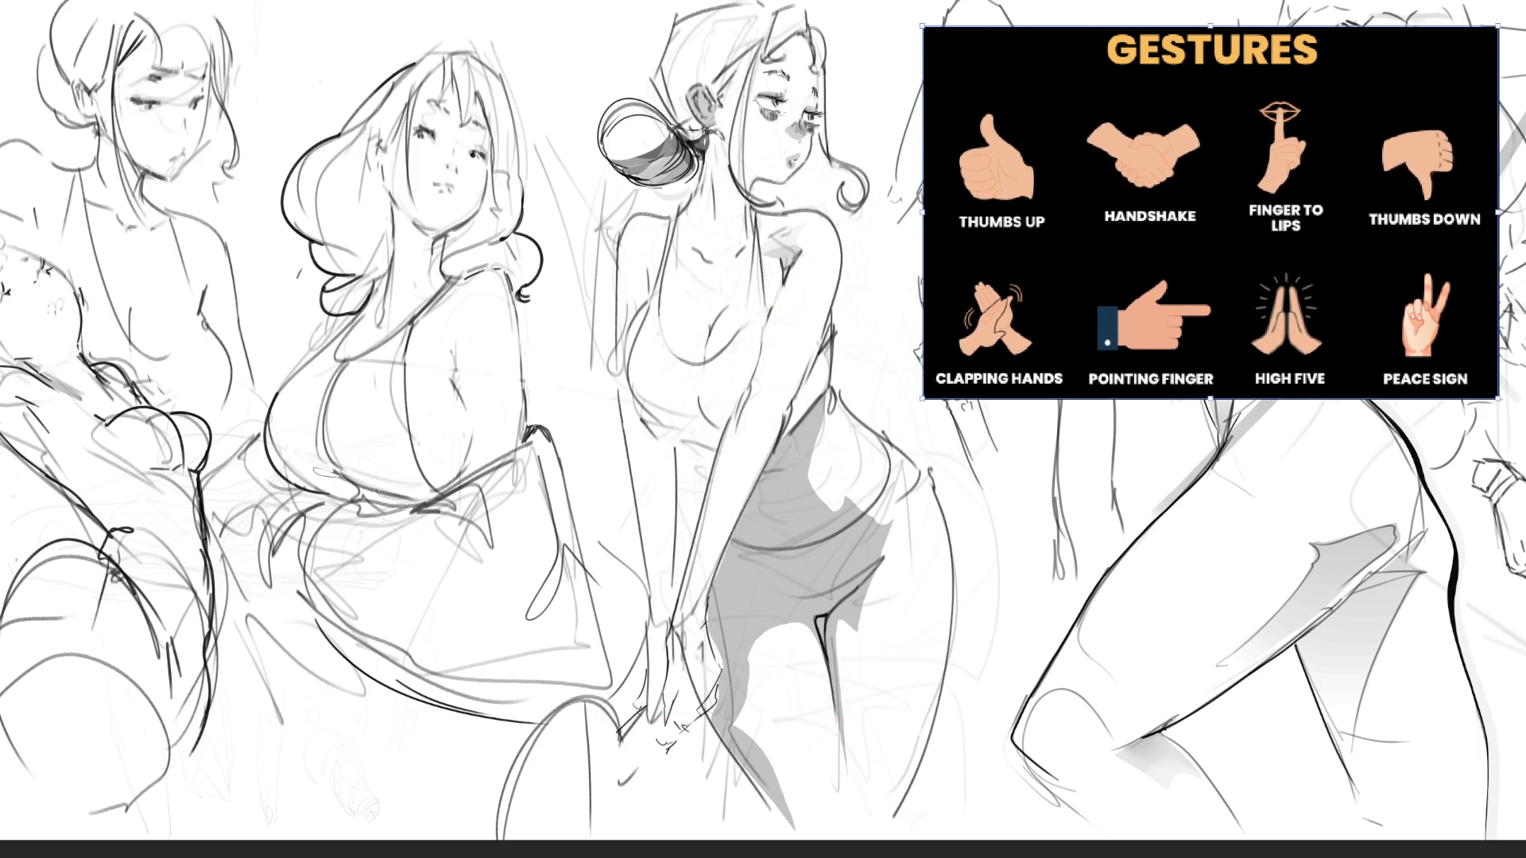
key("Return")
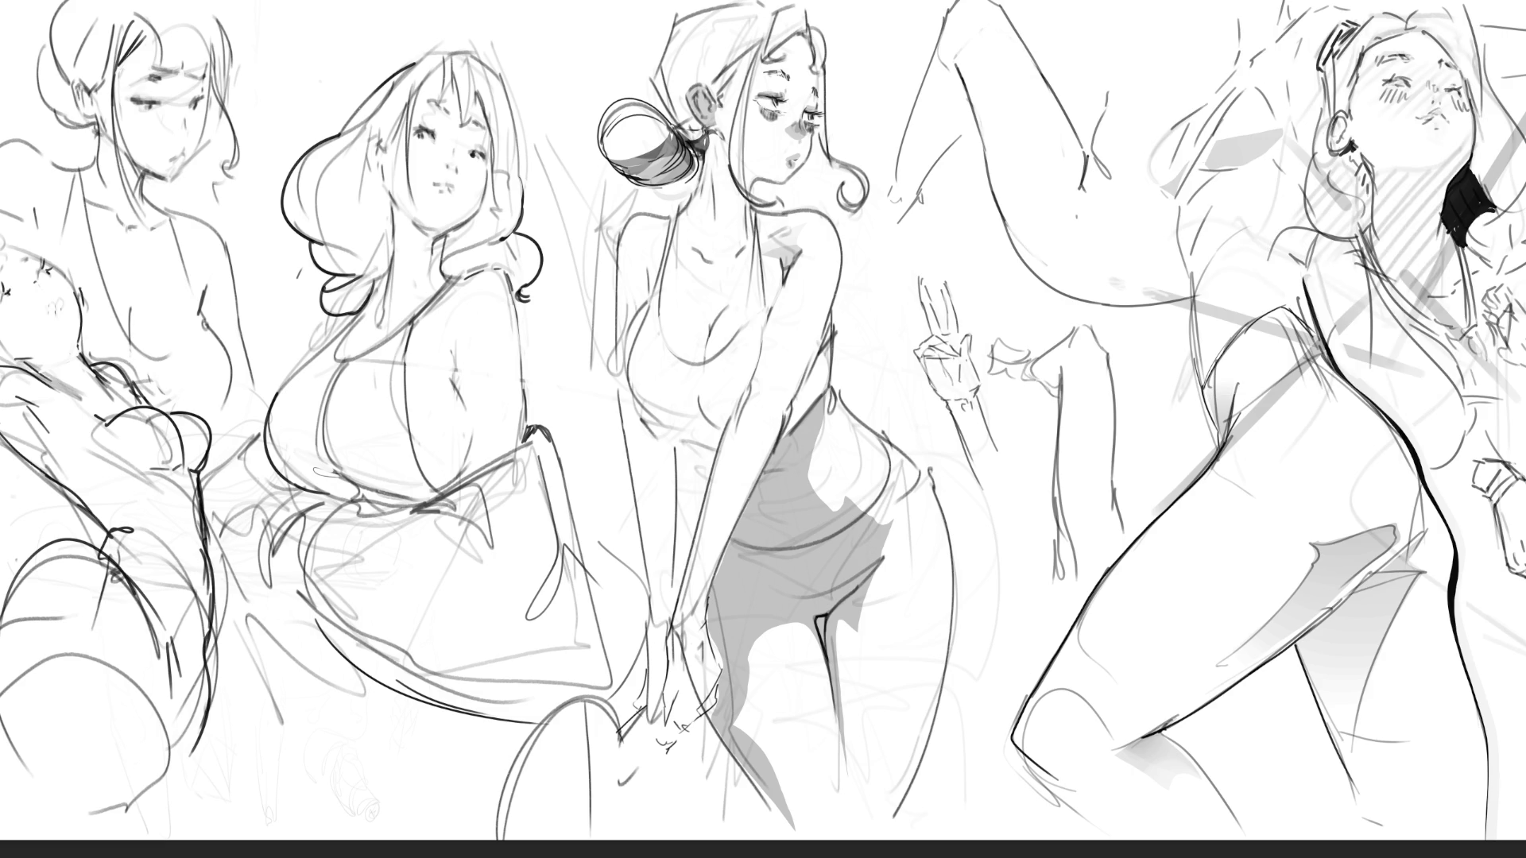
Delete the flat grey fill on the middle figure's dress and discard a trial soft fill
key("Delete")
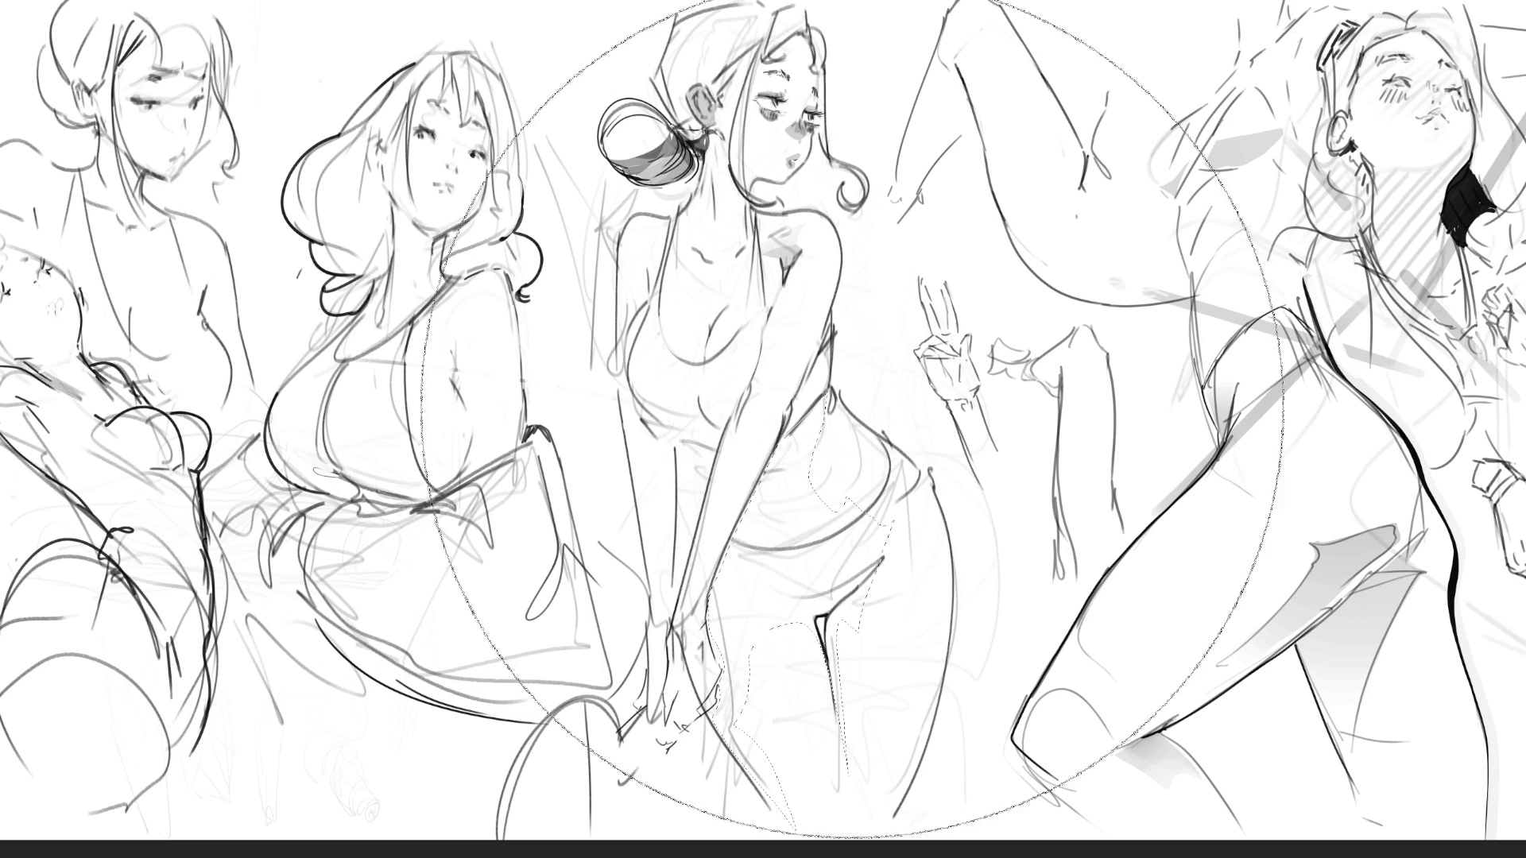
left_click(863, 423)
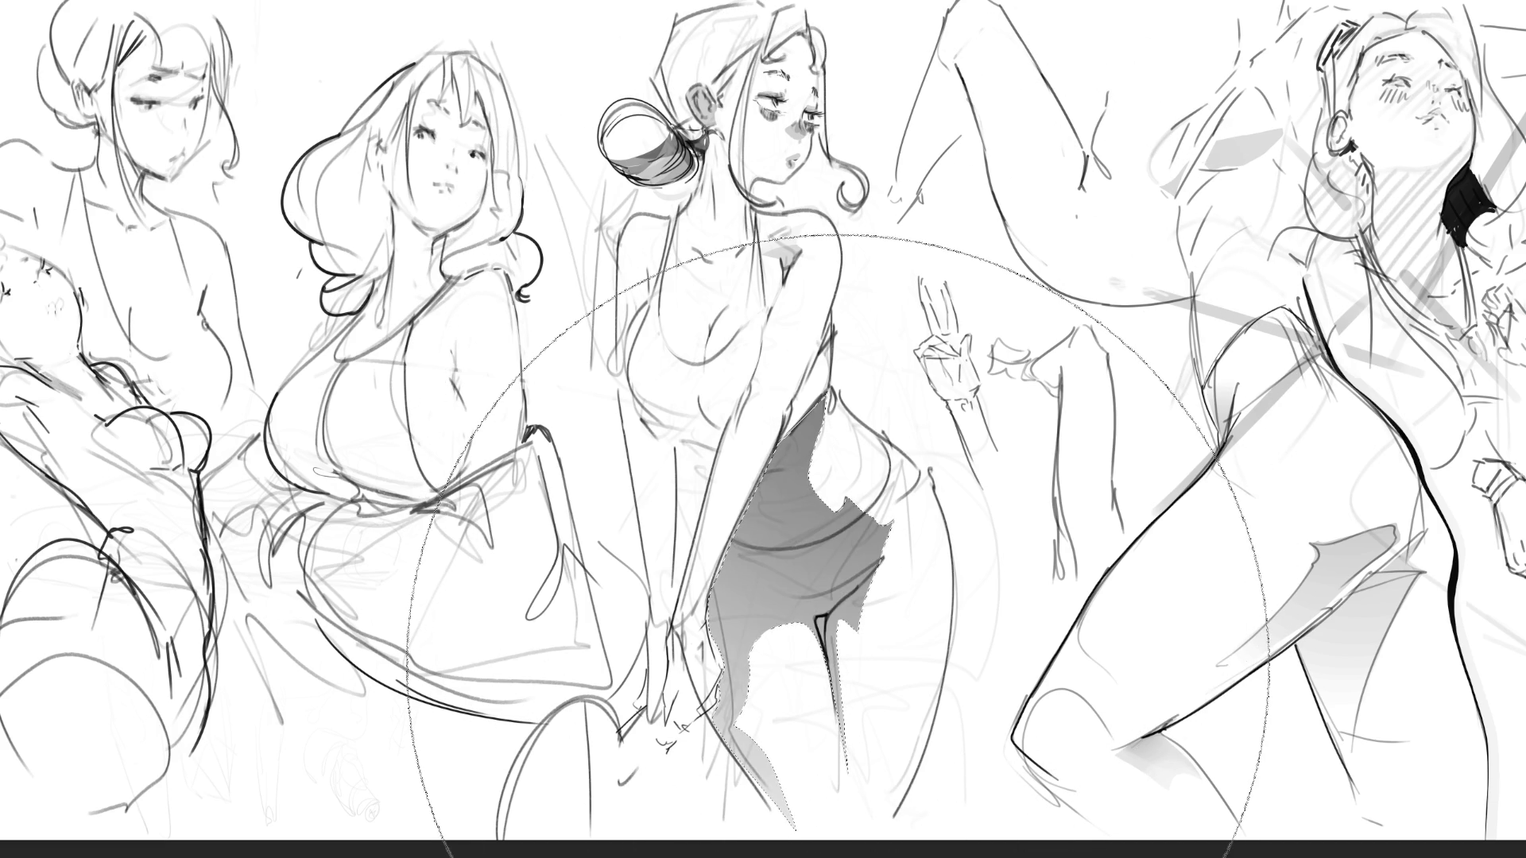
key("ctrl+z")
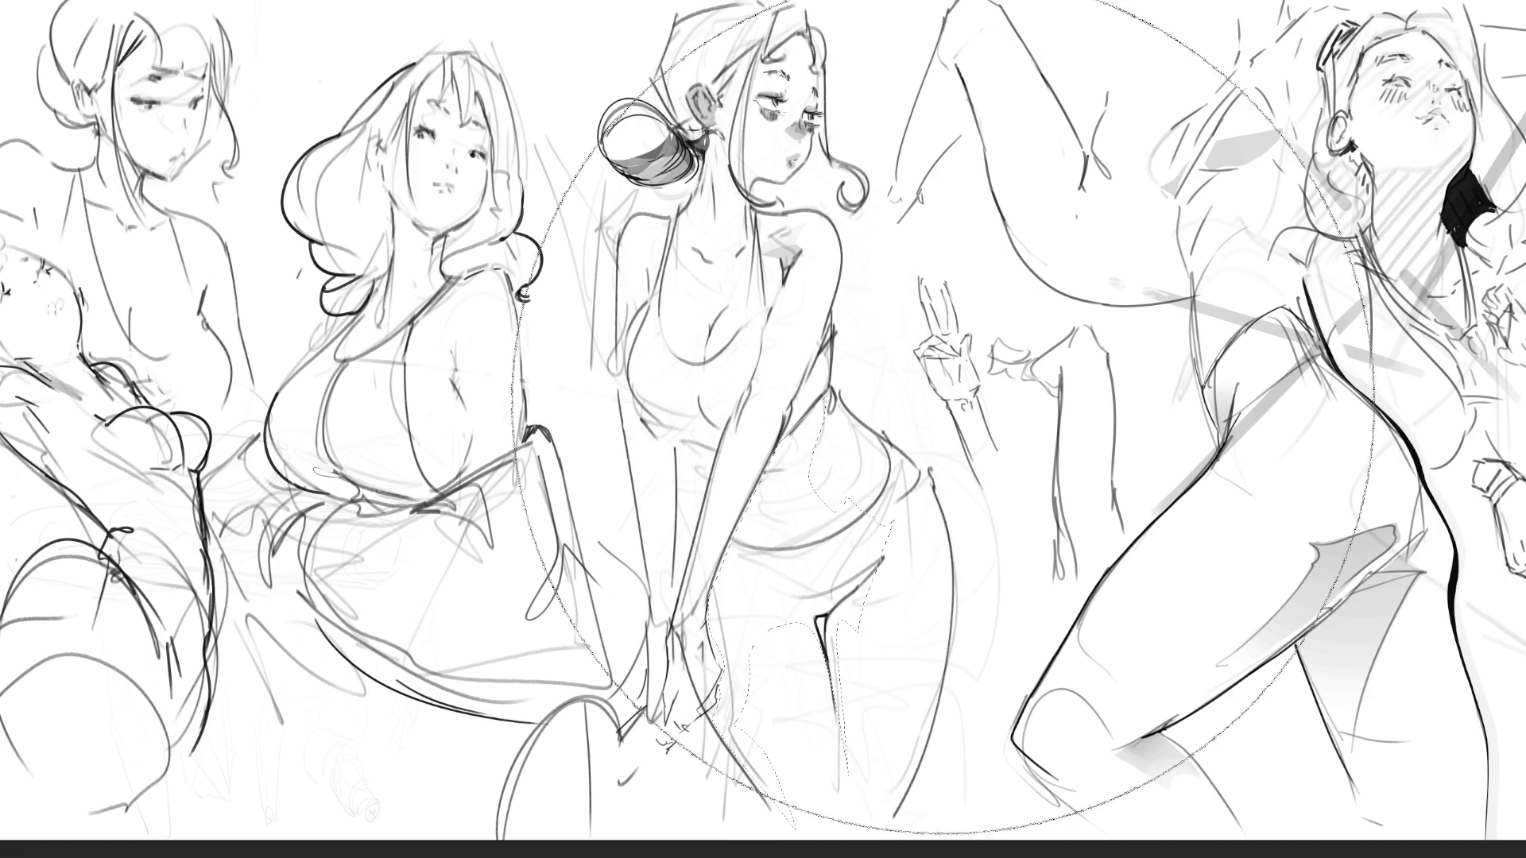
Airbrush soft grey into the selected dress area with a smaller brush, deselect, and select the white gap
key("bracketleft")
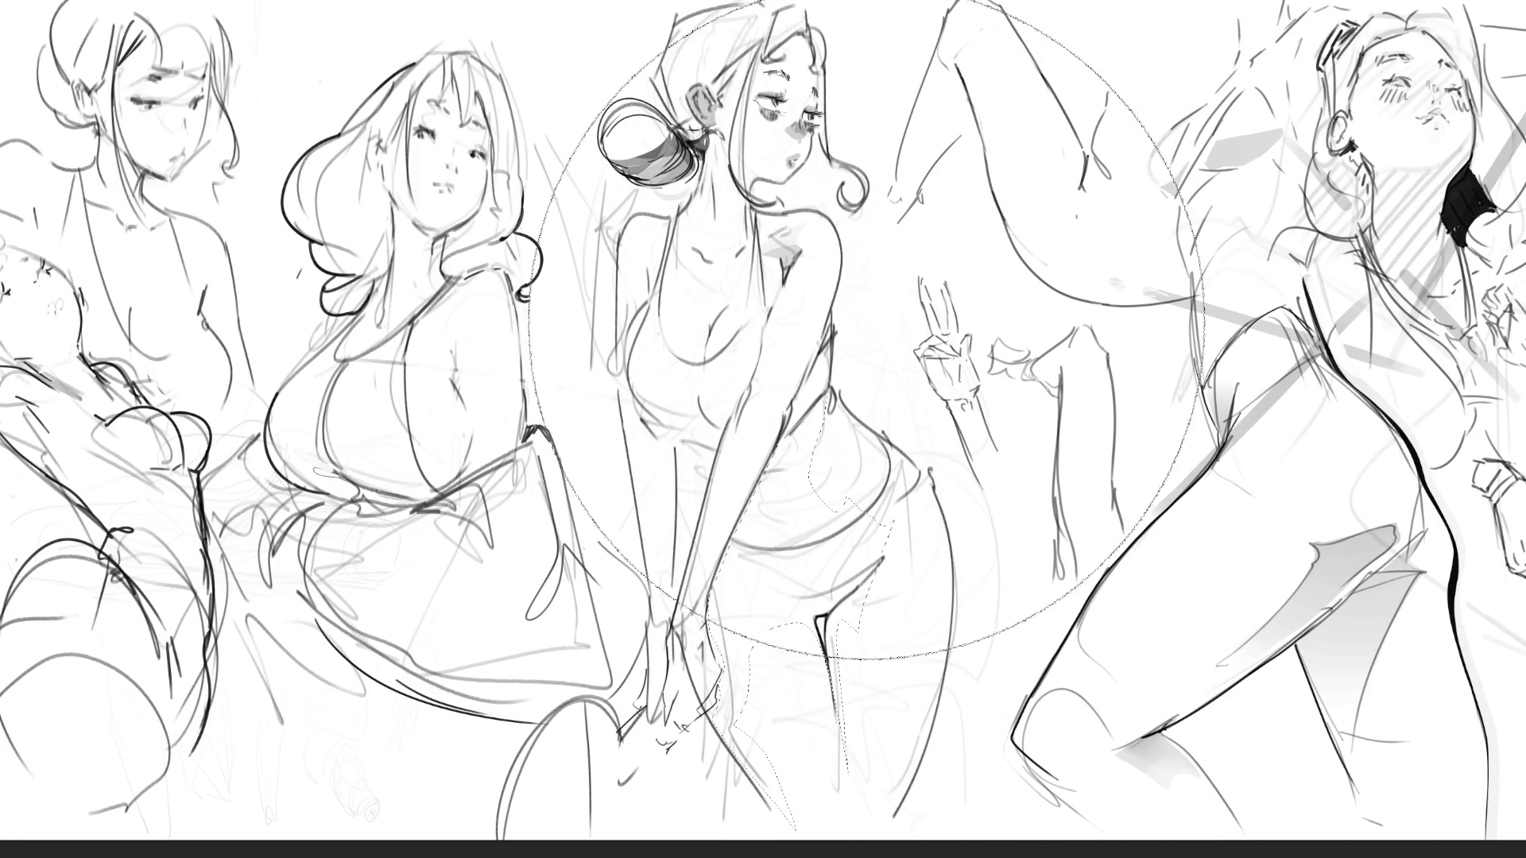
key("bracketleft")
left_click_drag(795, 675, 826, 476)
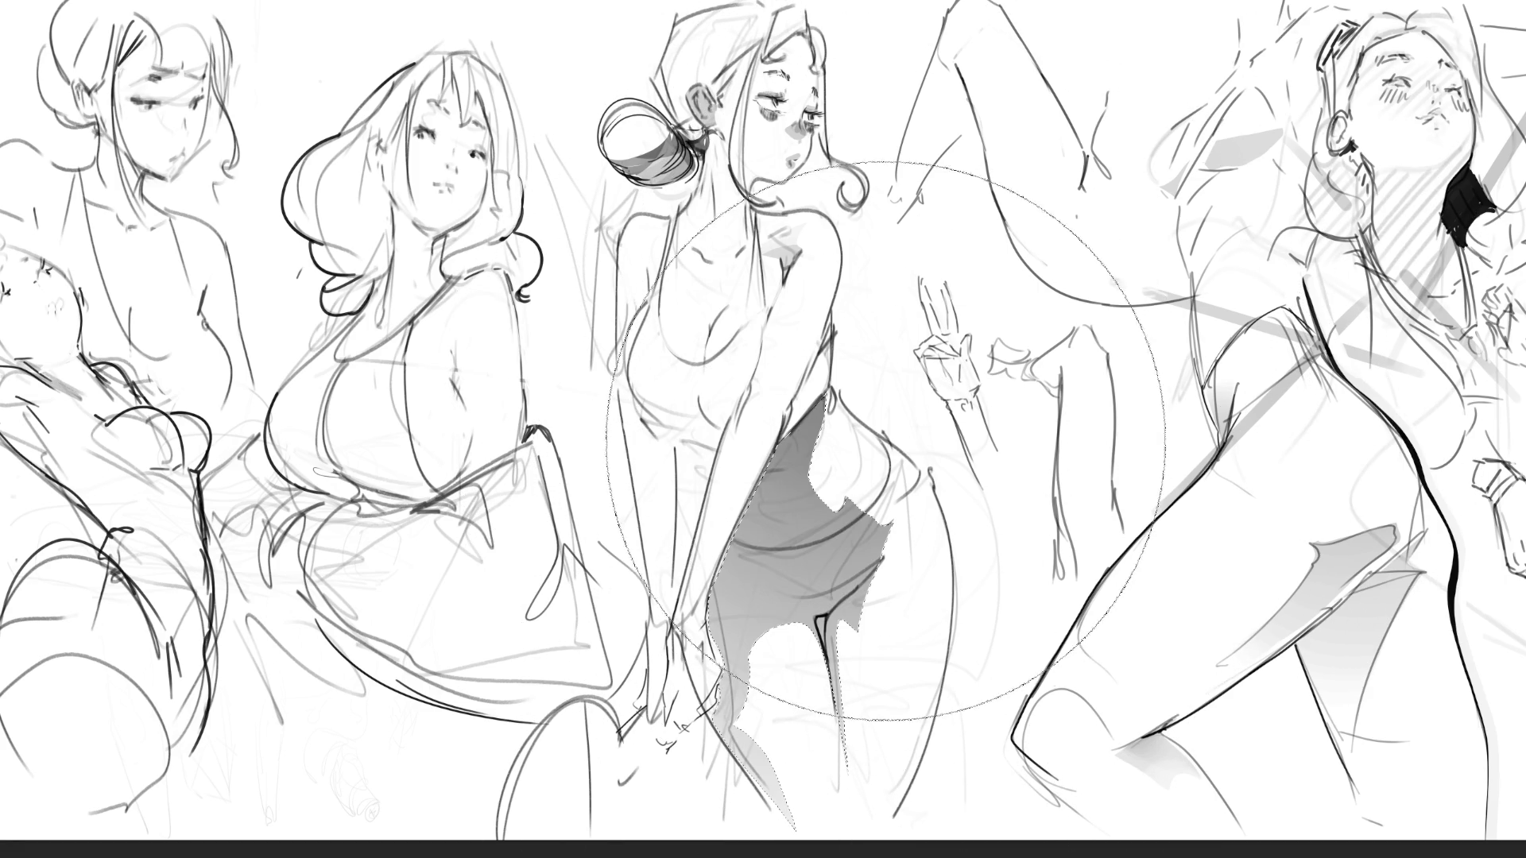
key("bracketleft")
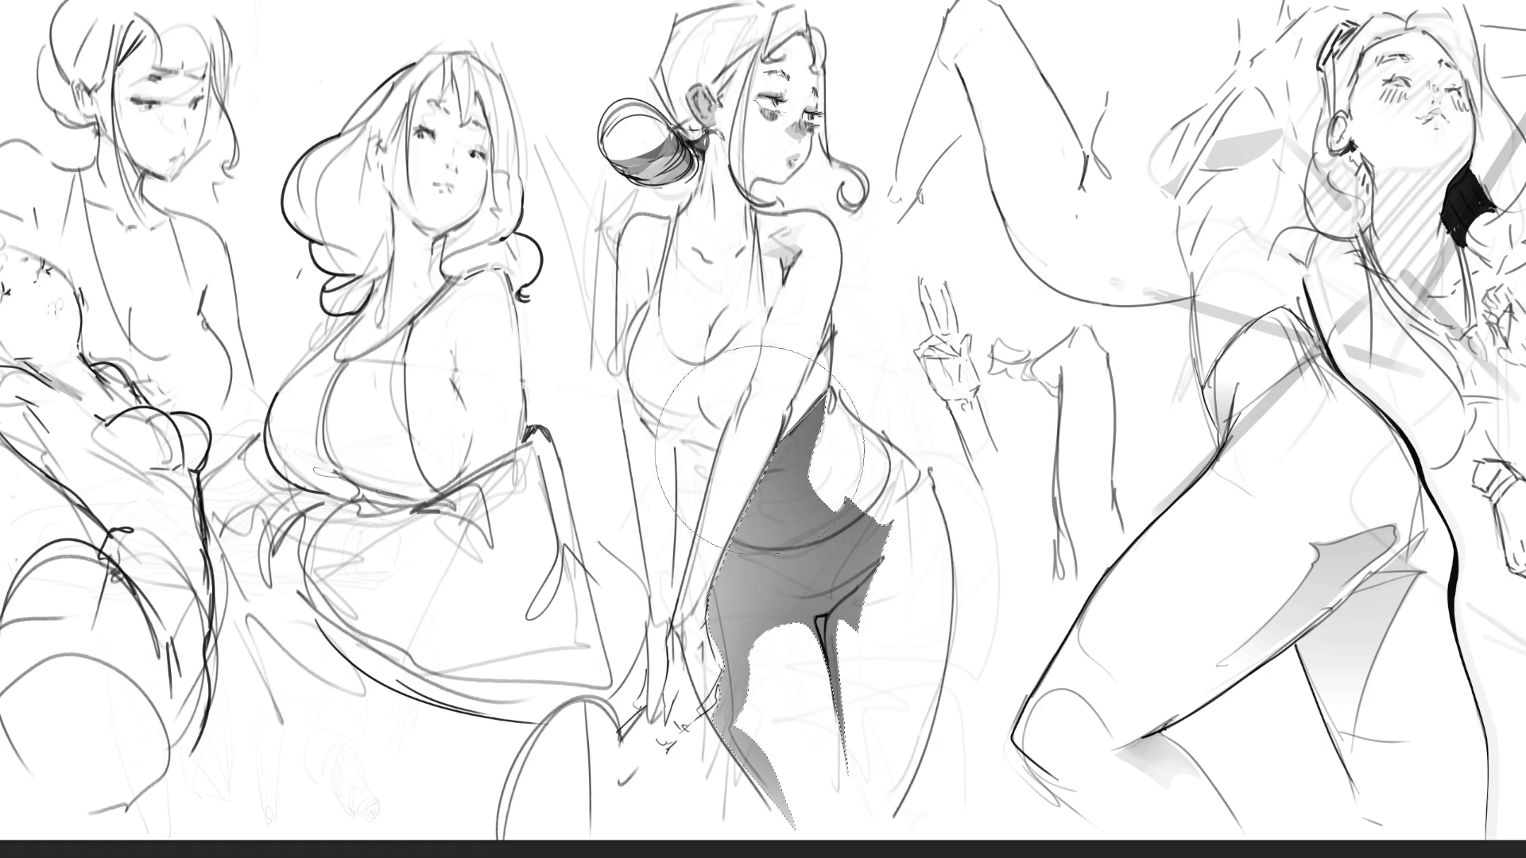
key("ctrl+d")
left_click(823, 623)
Fill the white gap dark, then shade the back contour and hip edge grey
key("alt+BackSpace")
key("ctrl+d")
left_click_drag(827, 394, 807, 476)
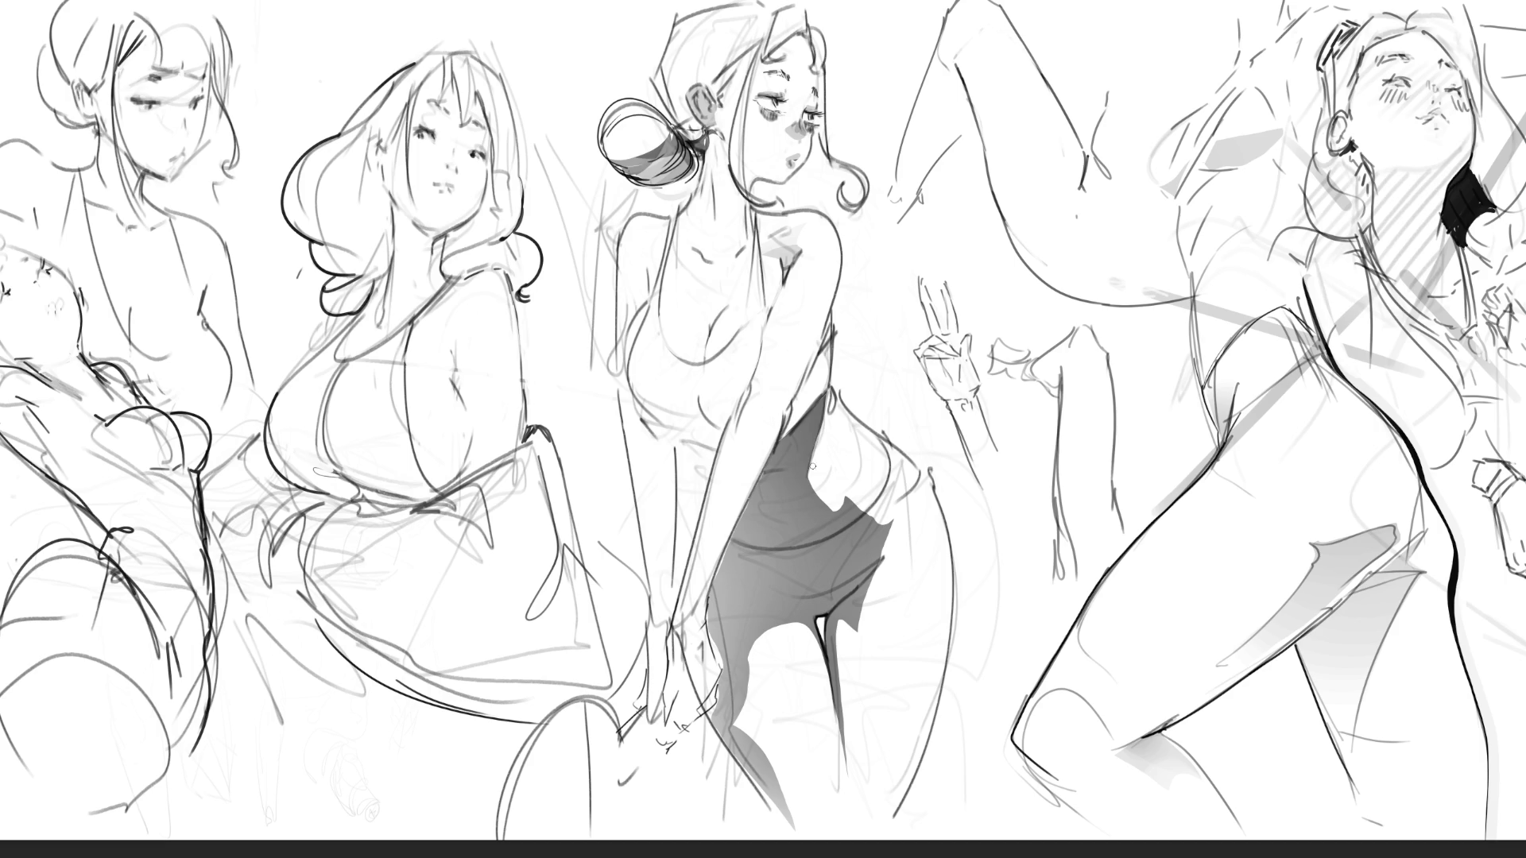
mouse_move(811, 469)
left_mouse_down()
mouse_move(819, 508)
mouse_move(851, 499)
mouse_move(844, 518)
mouse_move(831, 505)
mouse_move(842, 494)
mouse_move(851, 516)
mouse_move(874, 520)
mouse_move(840, 498)
mouse_move(906, 540)
left_mouse_up()
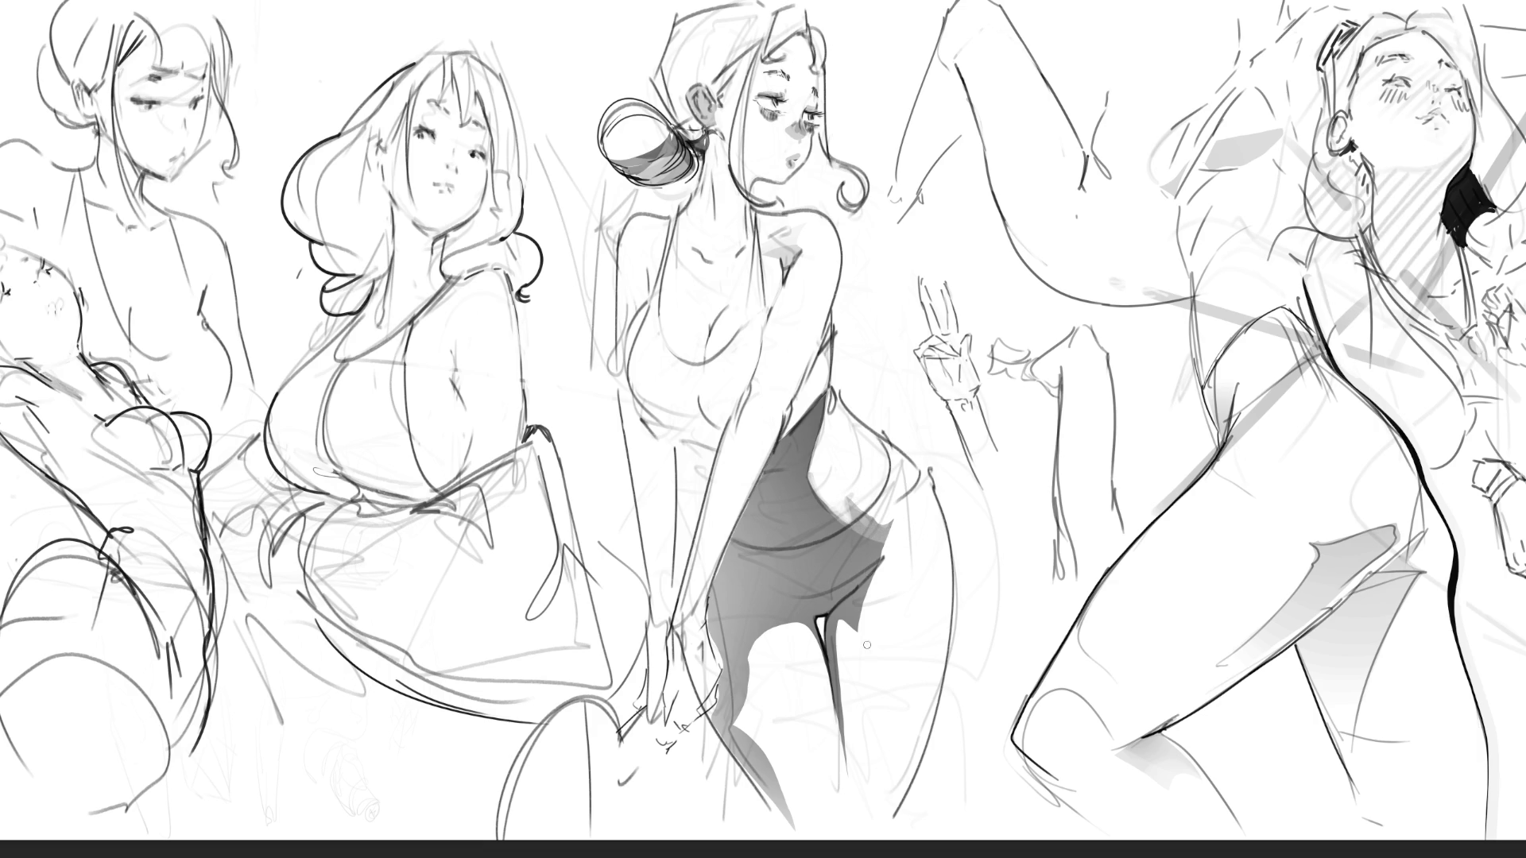
Soften the dark notch edges and blend grey along the lower dress and left leg
mouse_move(860, 632)
left_mouse_down()
mouse_move(874, 566)
mouse_move(917, 508)
mouse_move(882, 552)
left_mouse_up()
mouse_move(893, 604)
left_mouse_down()
mouse_move(881, 506)
mouse_move(870, 532)
mouse_move(890, 517)
mouse_move(856, 512)
mouse_move(895, 528)
left_mouse_up()
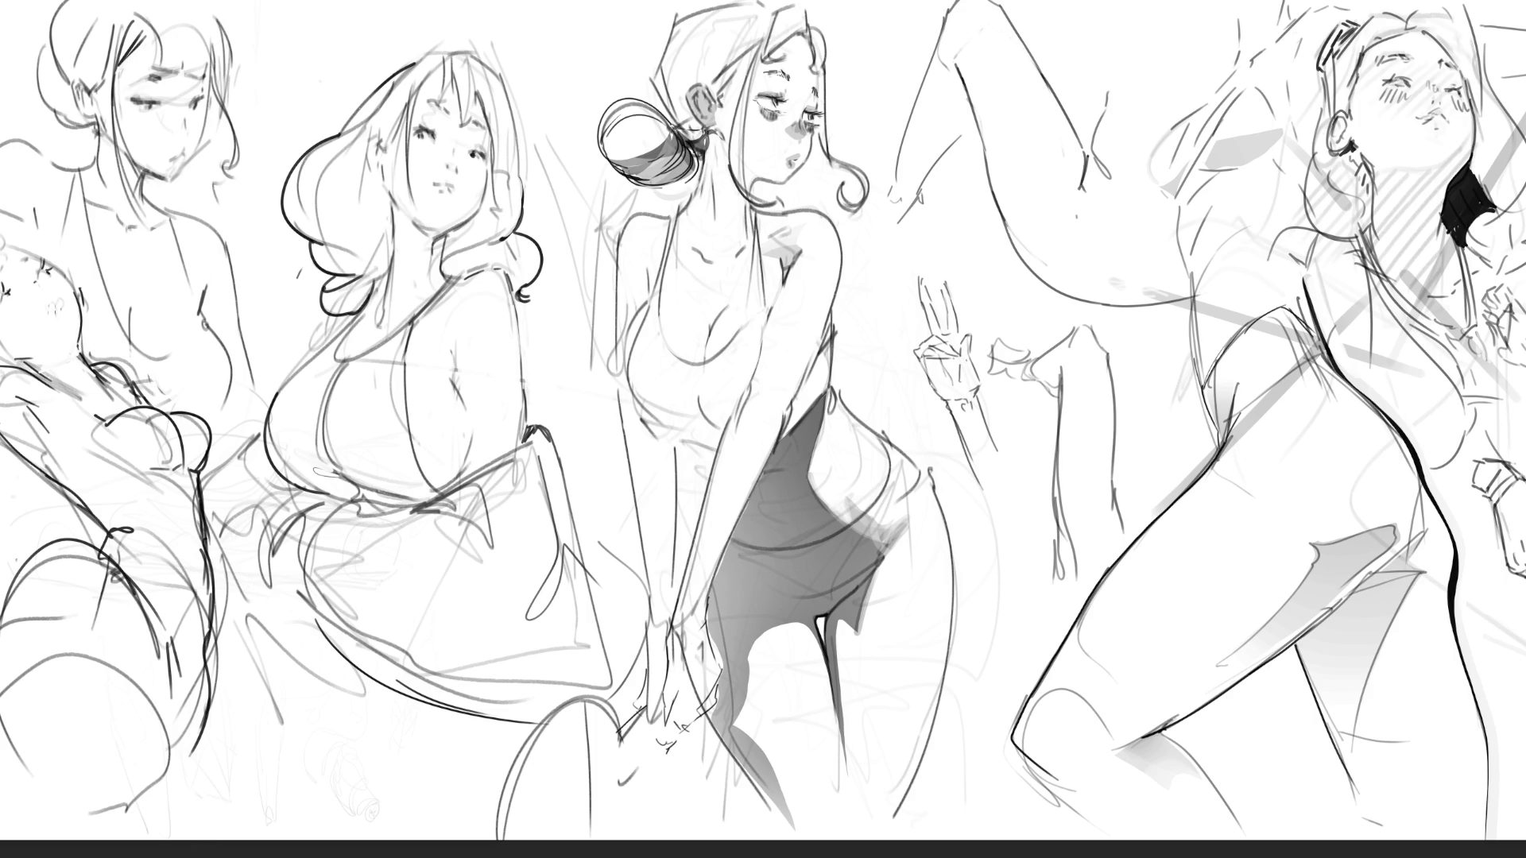
mouse_move(748, 656)
left_mouse_down()
mouse_move(790, 625)
mouse_move(844, 634)
mouse_move(849, 805)
left_mouse_up()
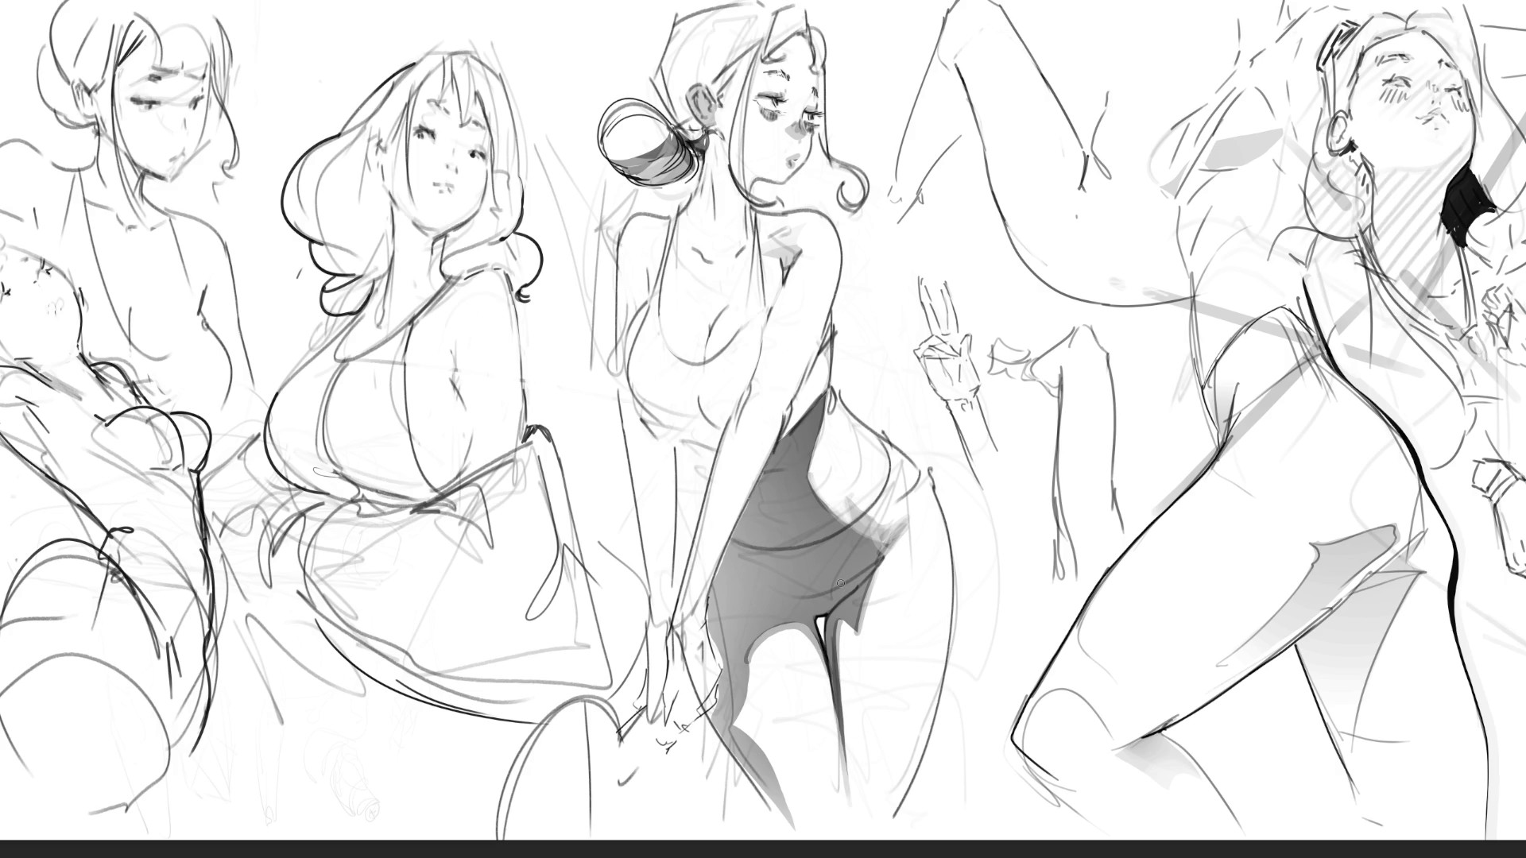
left_click_drag(748, 683, 818, 841)
key("ctrl+z")
Redraw the left leg edge shading and shade the middle figure's chest and torso side
left_click_drag(742, 652, 806, 839)
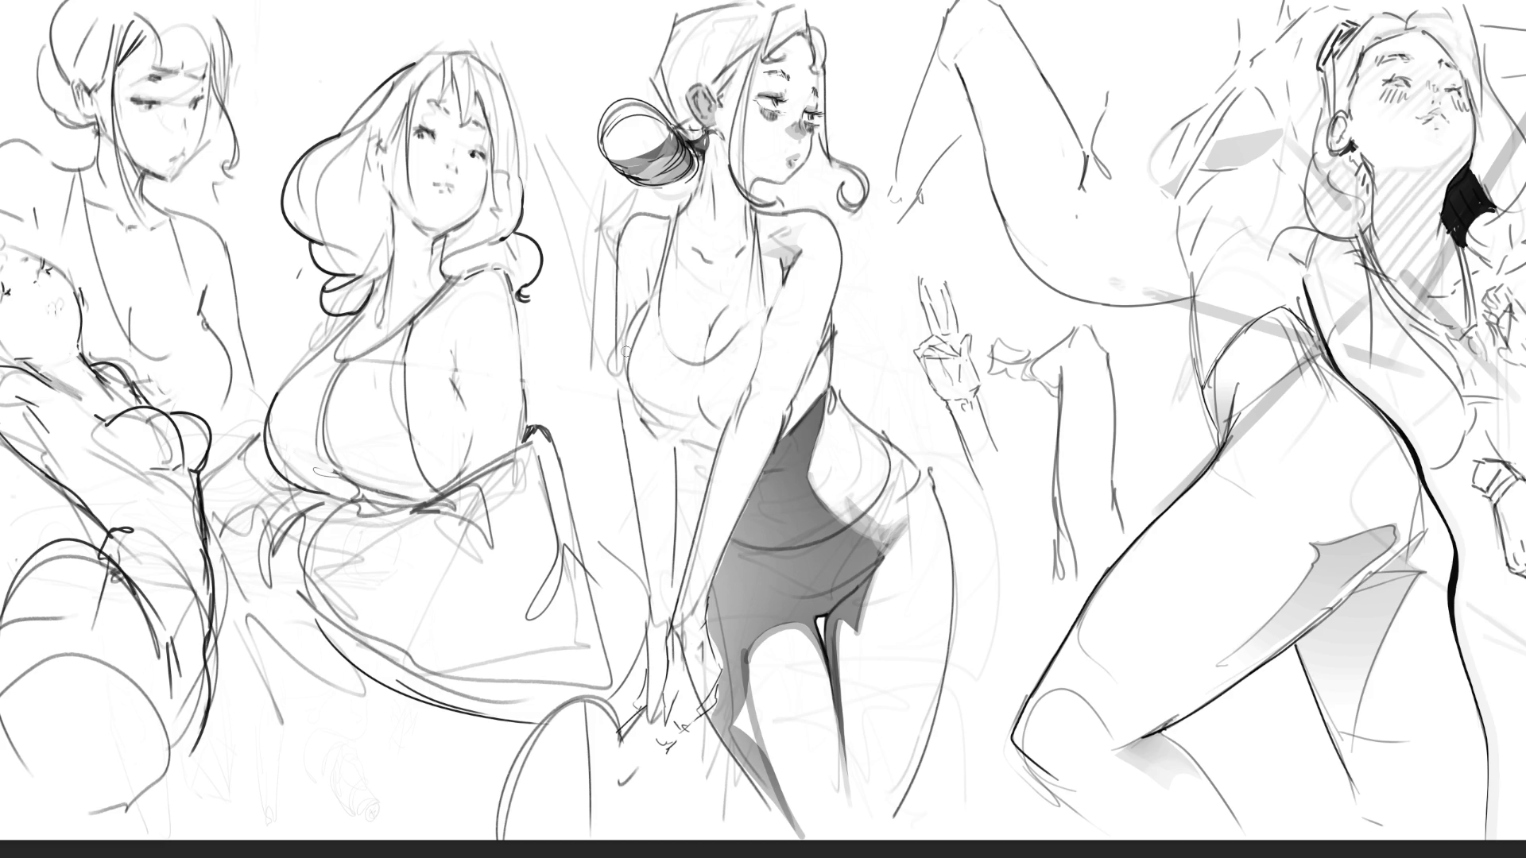
mouse_move(629, 360)
left_mouse_down()
mouse_move(692, 403)
mouse_move(736, 391)
left_mouse_up()
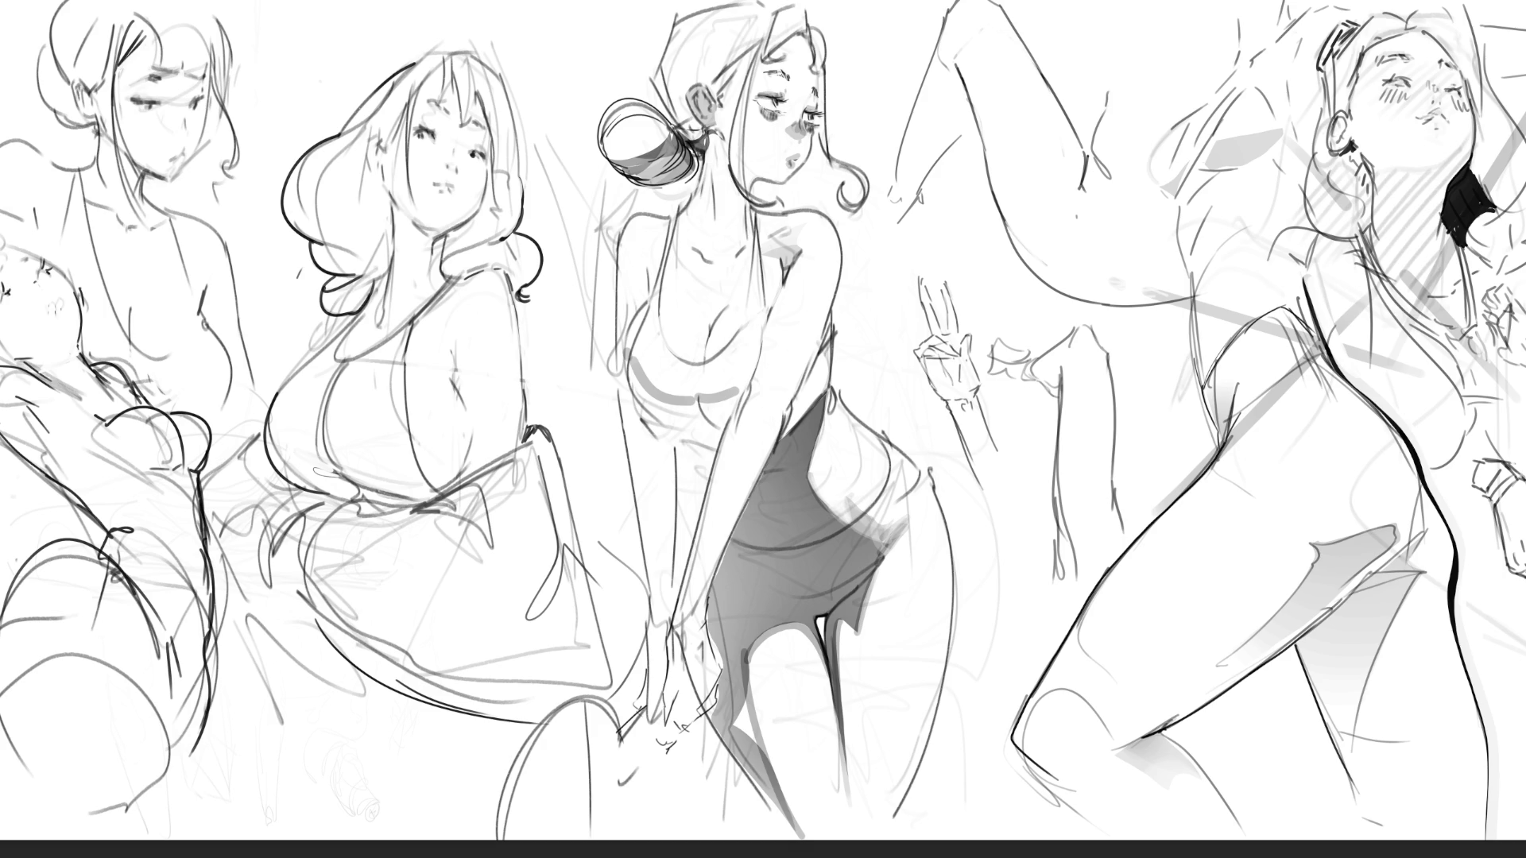
mouse_move(628, 349)
left_mouse_down()
mouse_move(668, 425)
mouse_move(690, 401)
mouse_move(699, 429)
mouse_move(702, 408)
mouse_move(739, 401)
mouse_move(712, 441)
mouse_move(651, 417)
mouse_move(648, 429)
mouse_move(739, 443)
left_mouse_up()
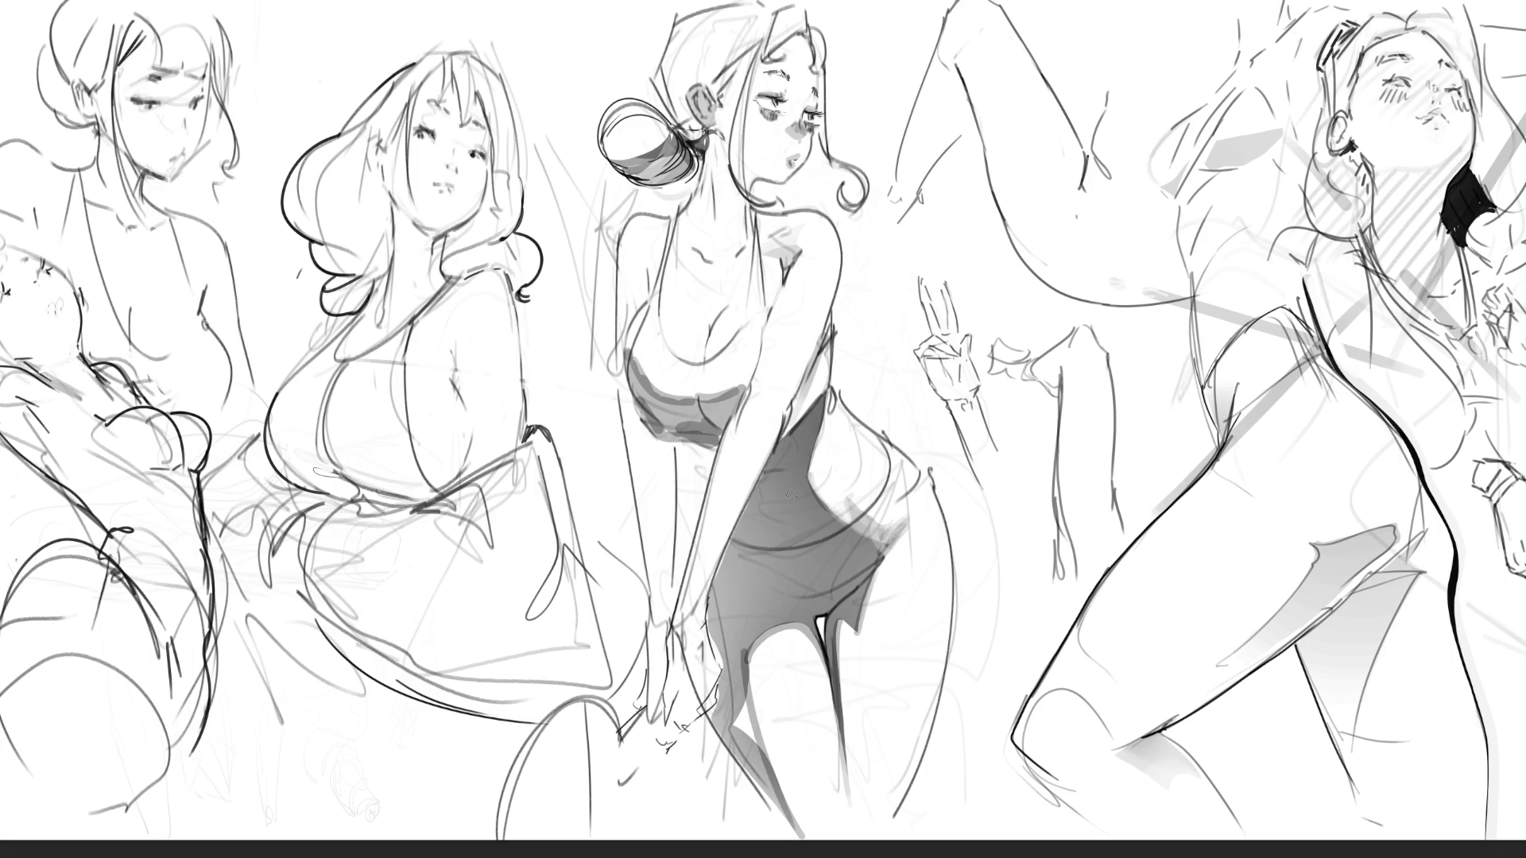
Darken the upper-left dress, shade the waist, and add a dark accent along the arm
left_click_drag(799, 435, 819, 389)
left_click_drag(830, 327, 791, 426)
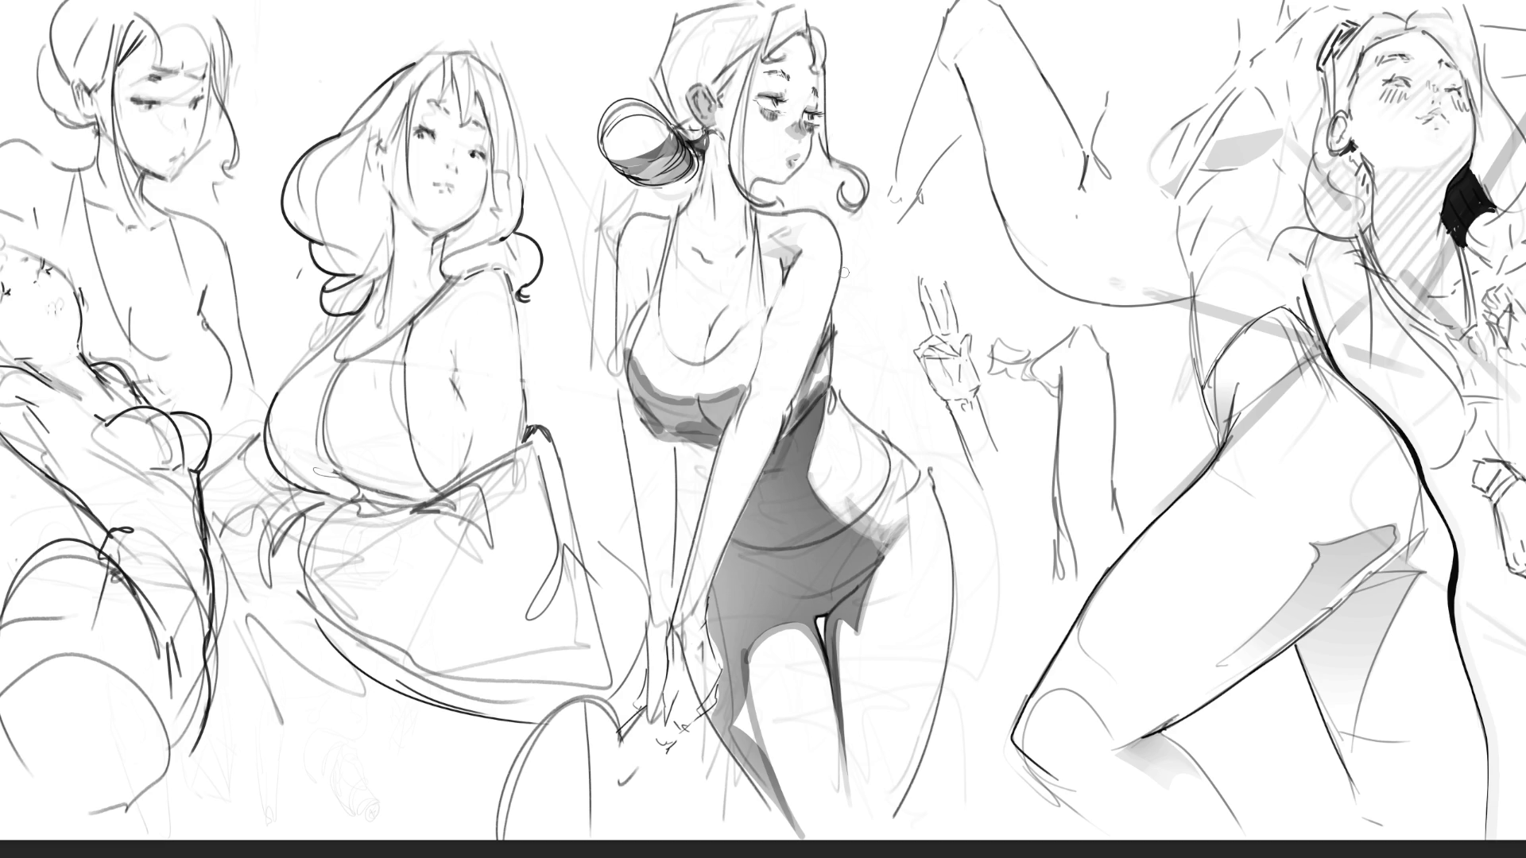
mouse_move(690, 459)
left_mouse_down()
mouse_move(705, 470)
mouse_move(698, 516)
left_mouse_up()
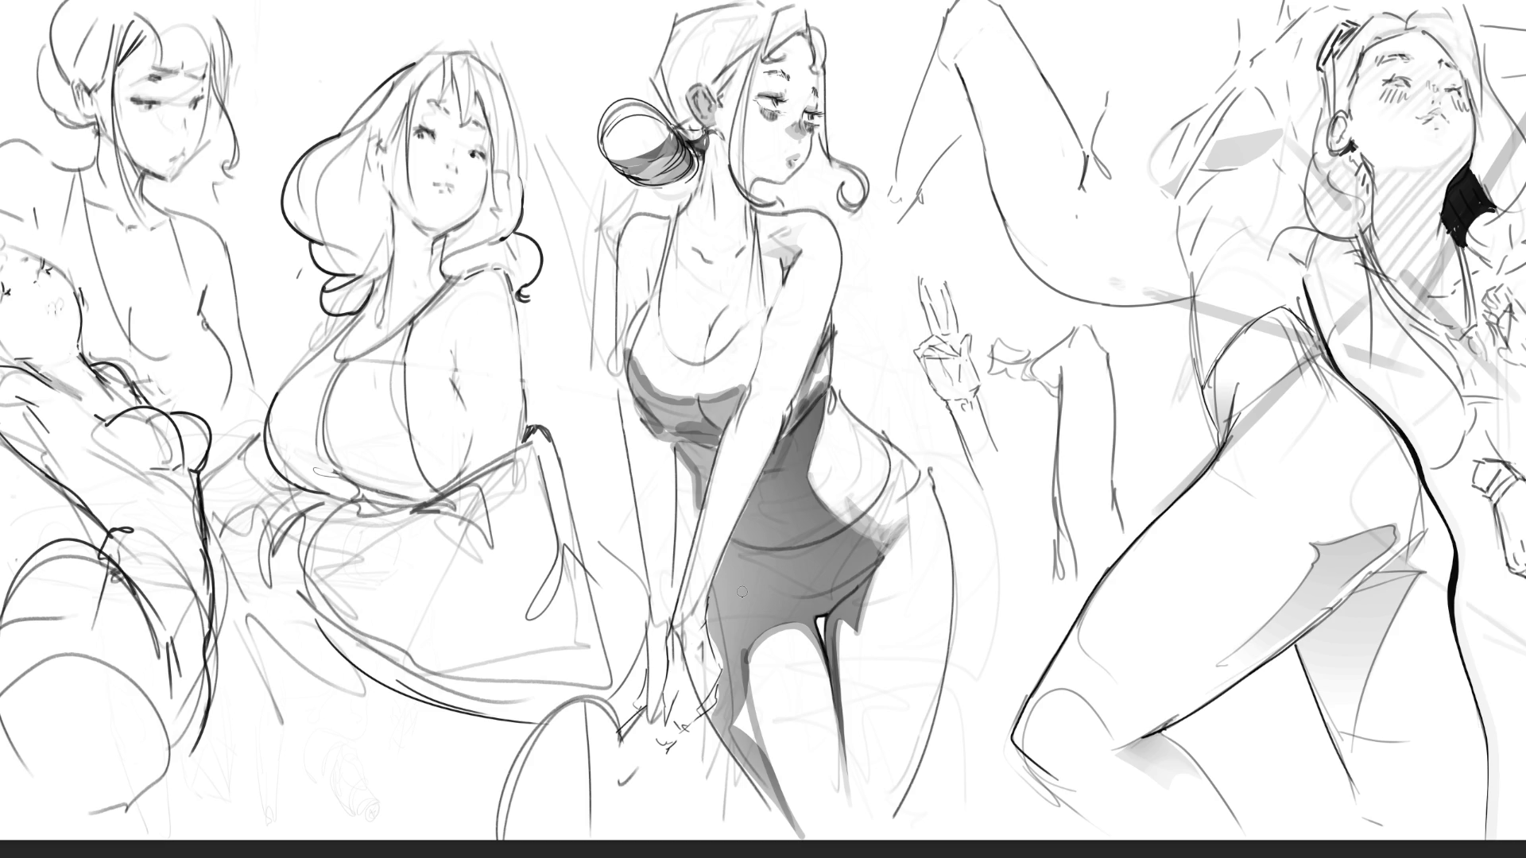
left_click_drag(689, 520, 693, 554)
scroll(813, 597, "down", 2)
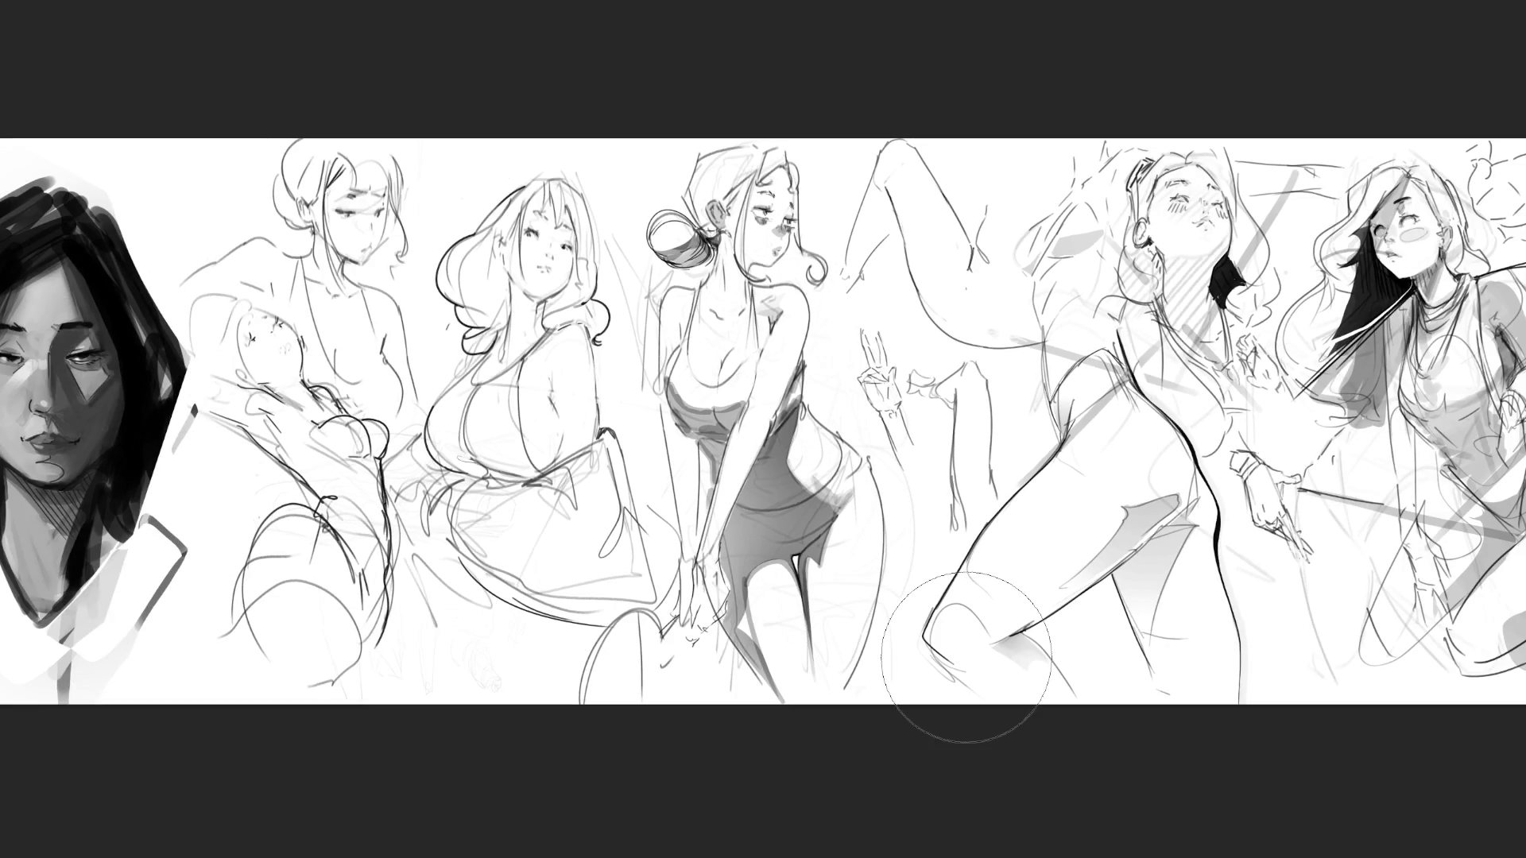
Undo three recent dress and torso shading strokes, redo one, and reduce the brush size
key("ctrl+z")
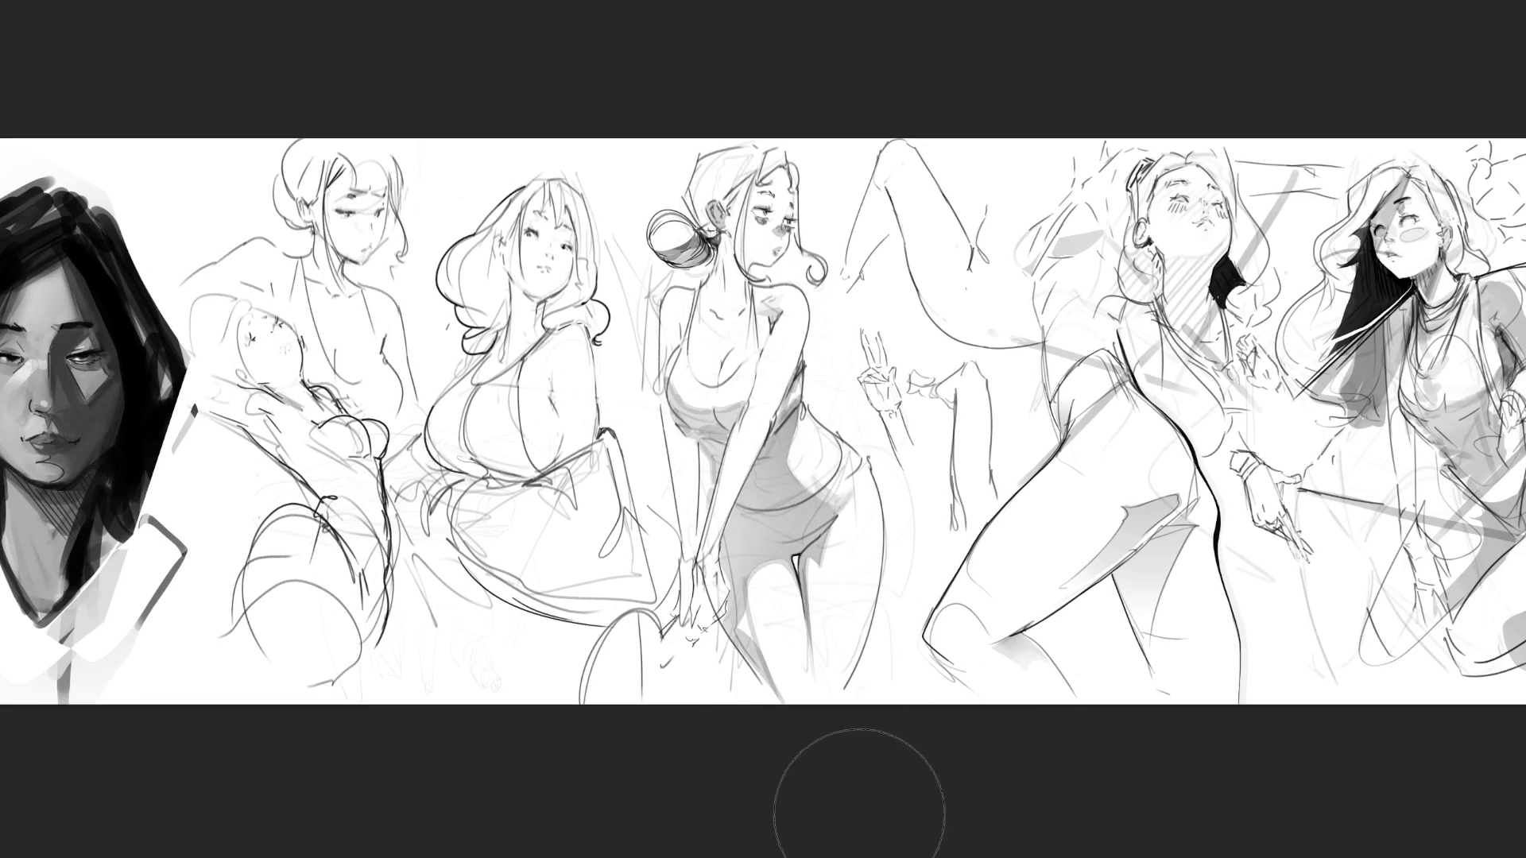
key("ctrl+z")
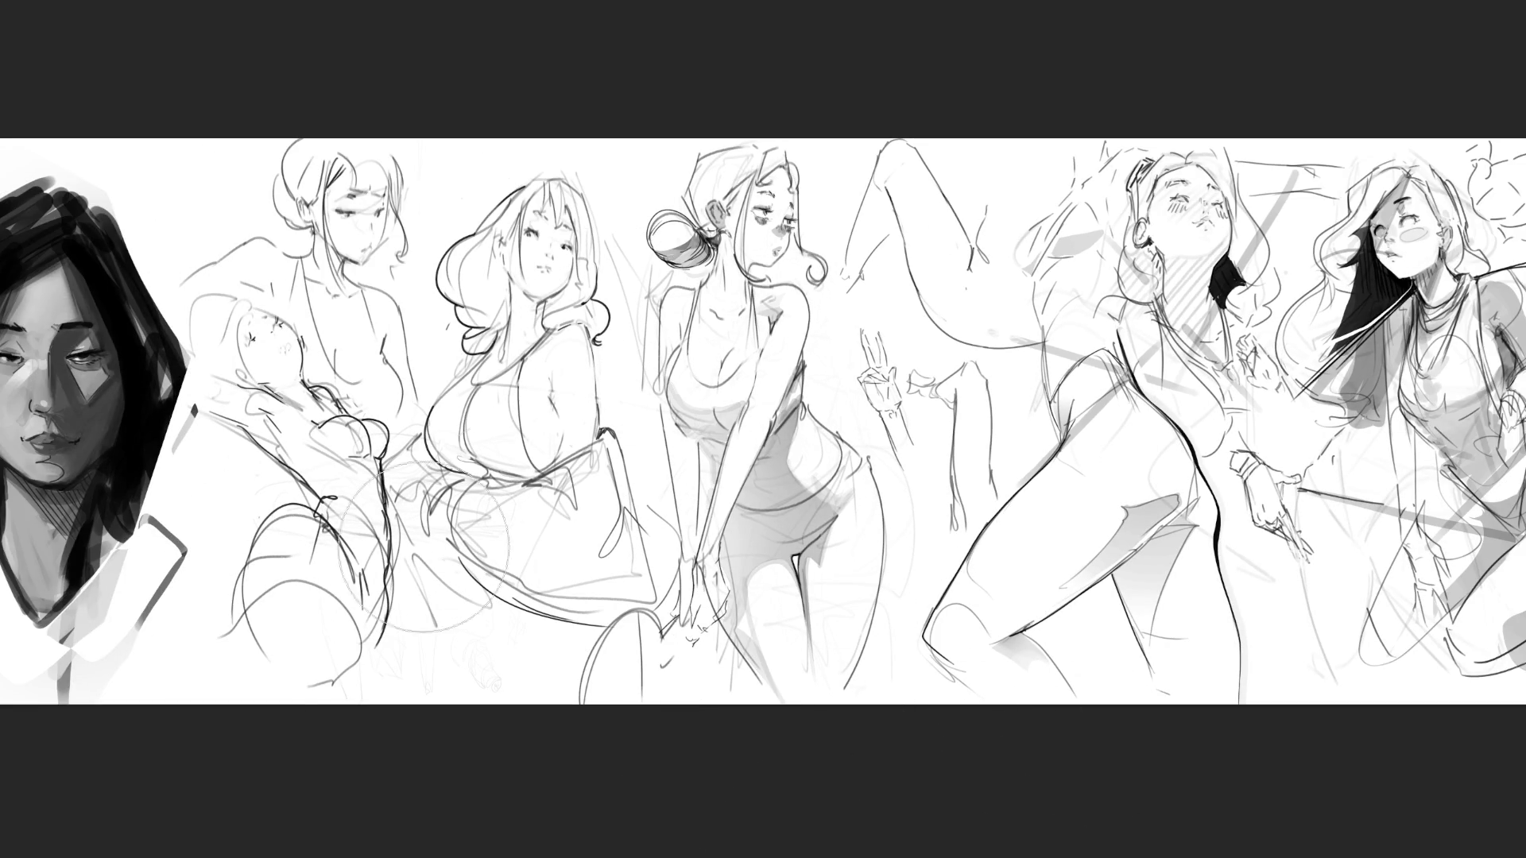
key("ctrl+z")
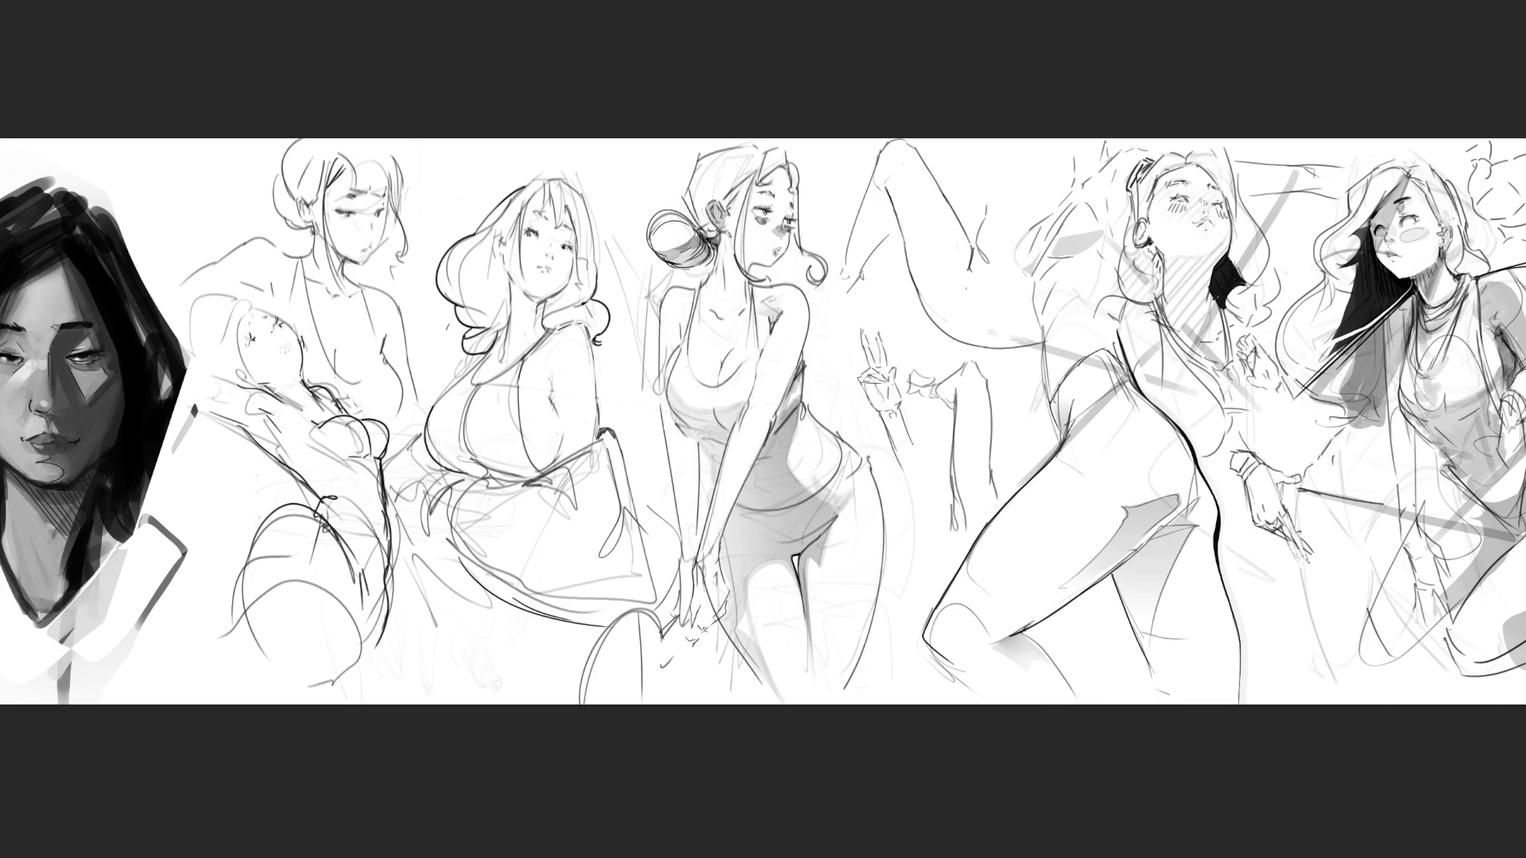
key("ctrl+shift+z")
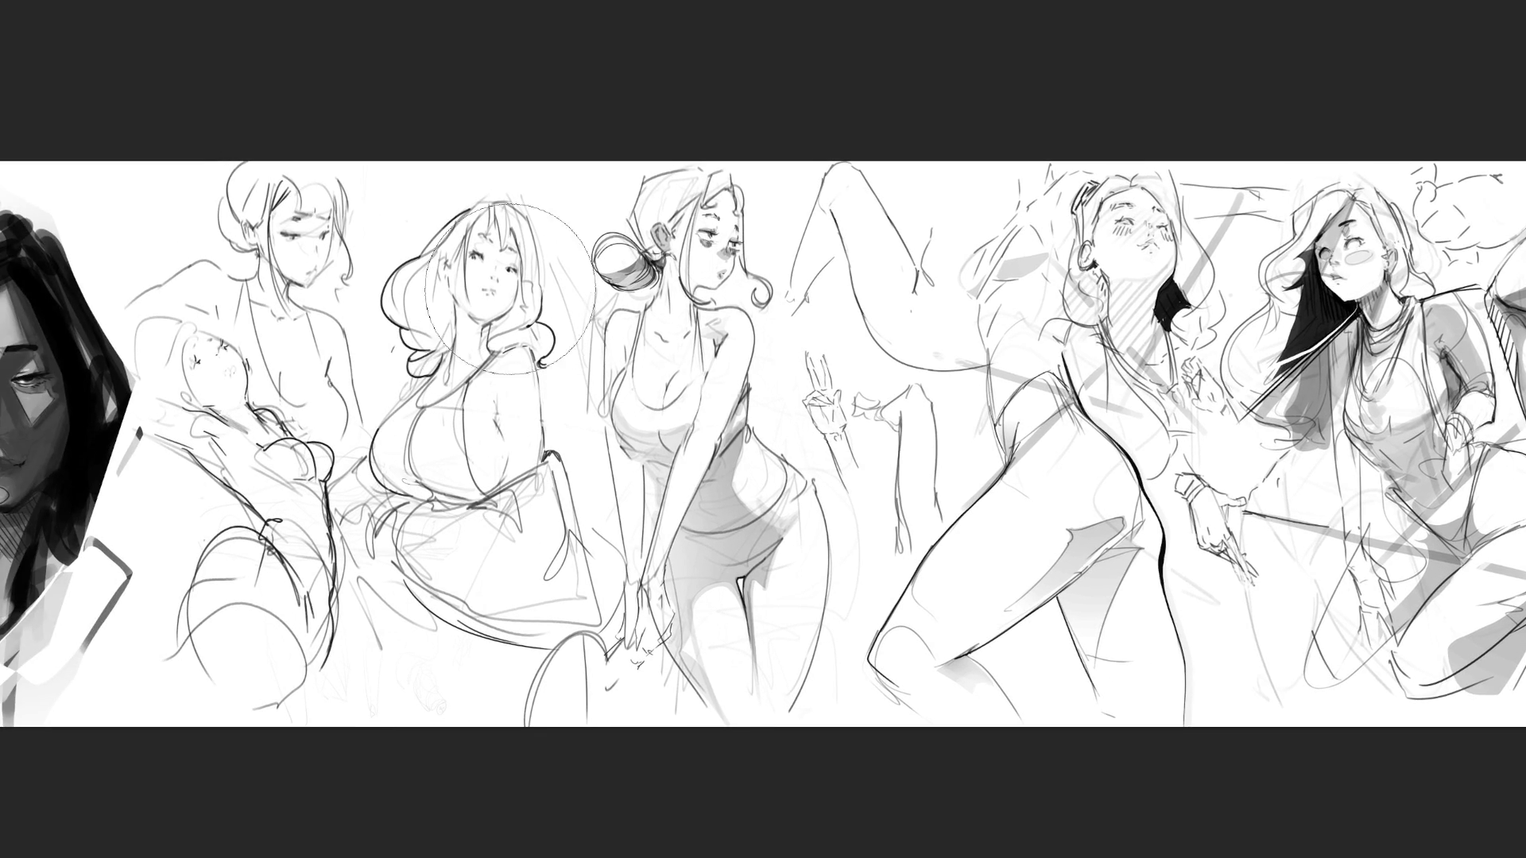
key("bracketleft")
key("bracketleft")
key("bracketleft")
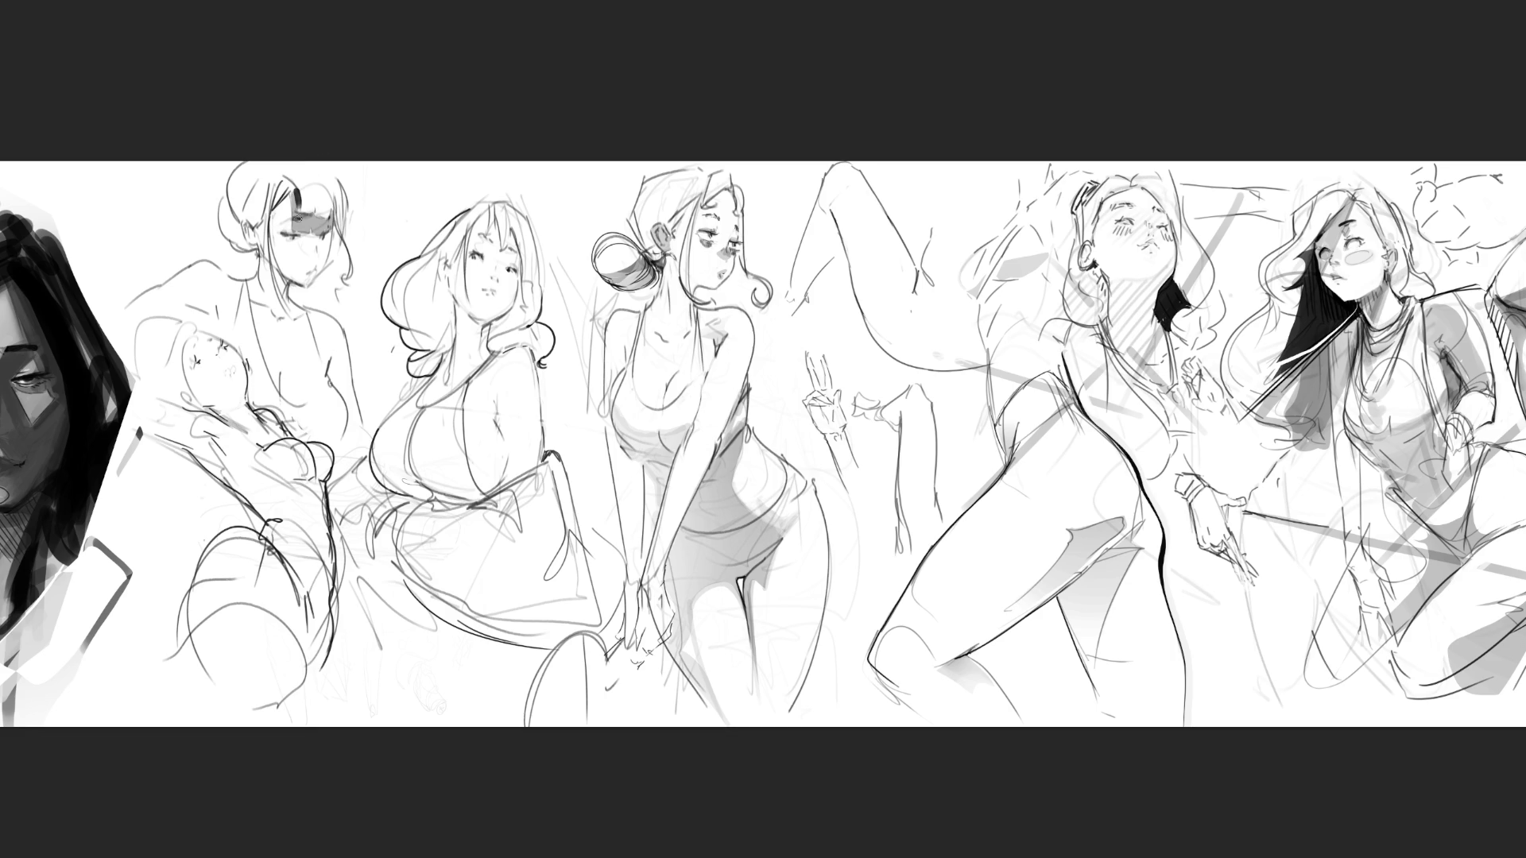
Redraw the second figure's forehead hair, side hair line, ear and cheek outline in darker pencil
left_click_drag(304, 195, 297, 195)
left_click_drag(302, 193, 296, 205)
left_click_drag(267, 224, 269, 278)
left_click_drag(243, 225, 252, 235)
left_click_drag(264, 218, 256, 235)
mouse_move(279, 207)
left_mouse_down()
mouse_move(274, 243)
mouse_move(306, 284)
left_mouse_up()
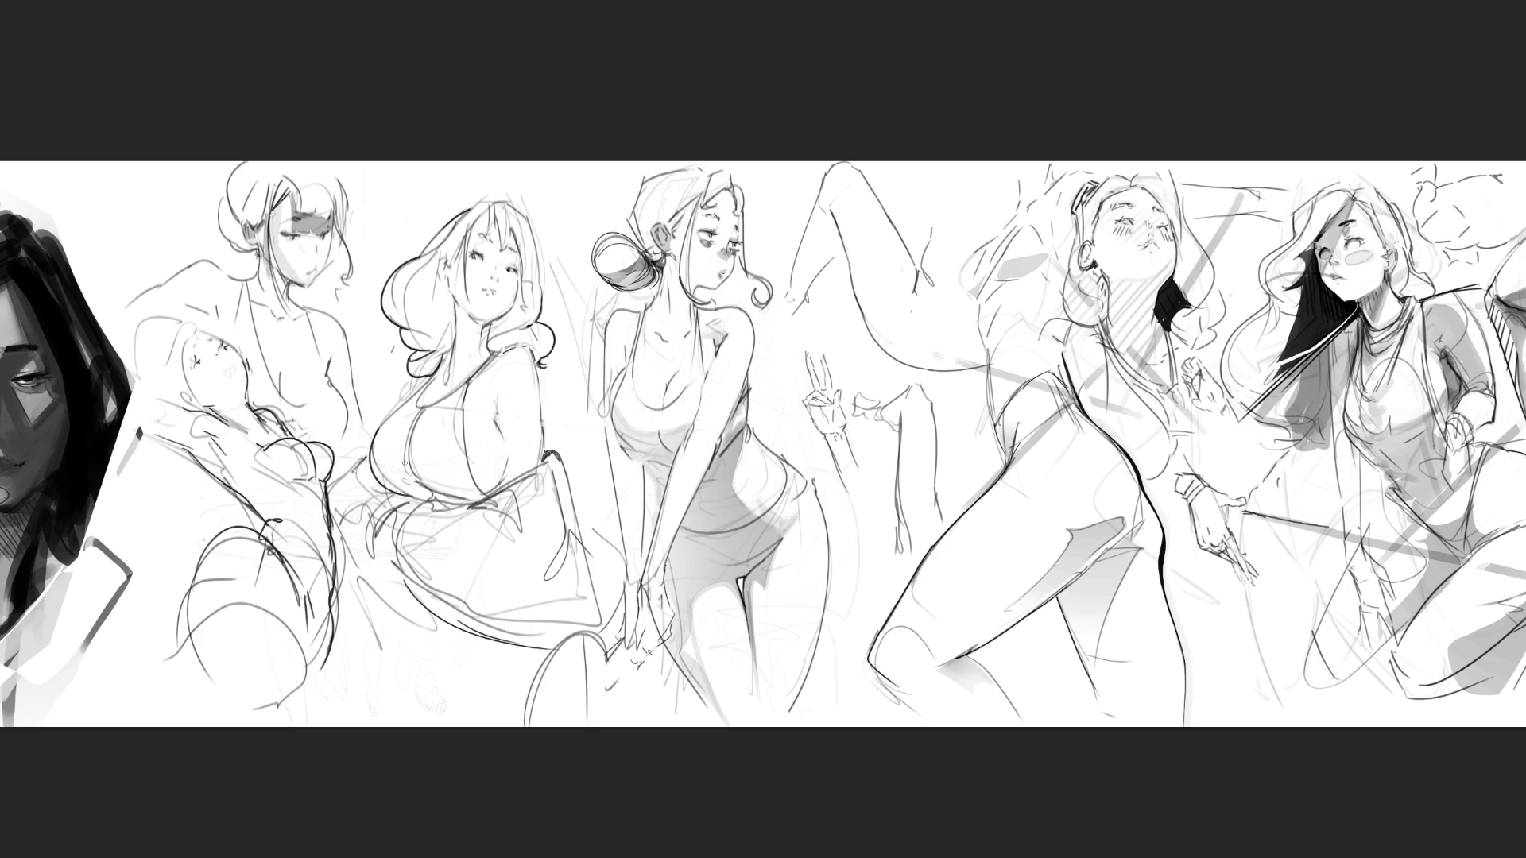
key("ctrl+z")
Darken the second figure's bust contour and chest edge, and add a short shoulder line
left_click_drag(372, 444, 473, 477)
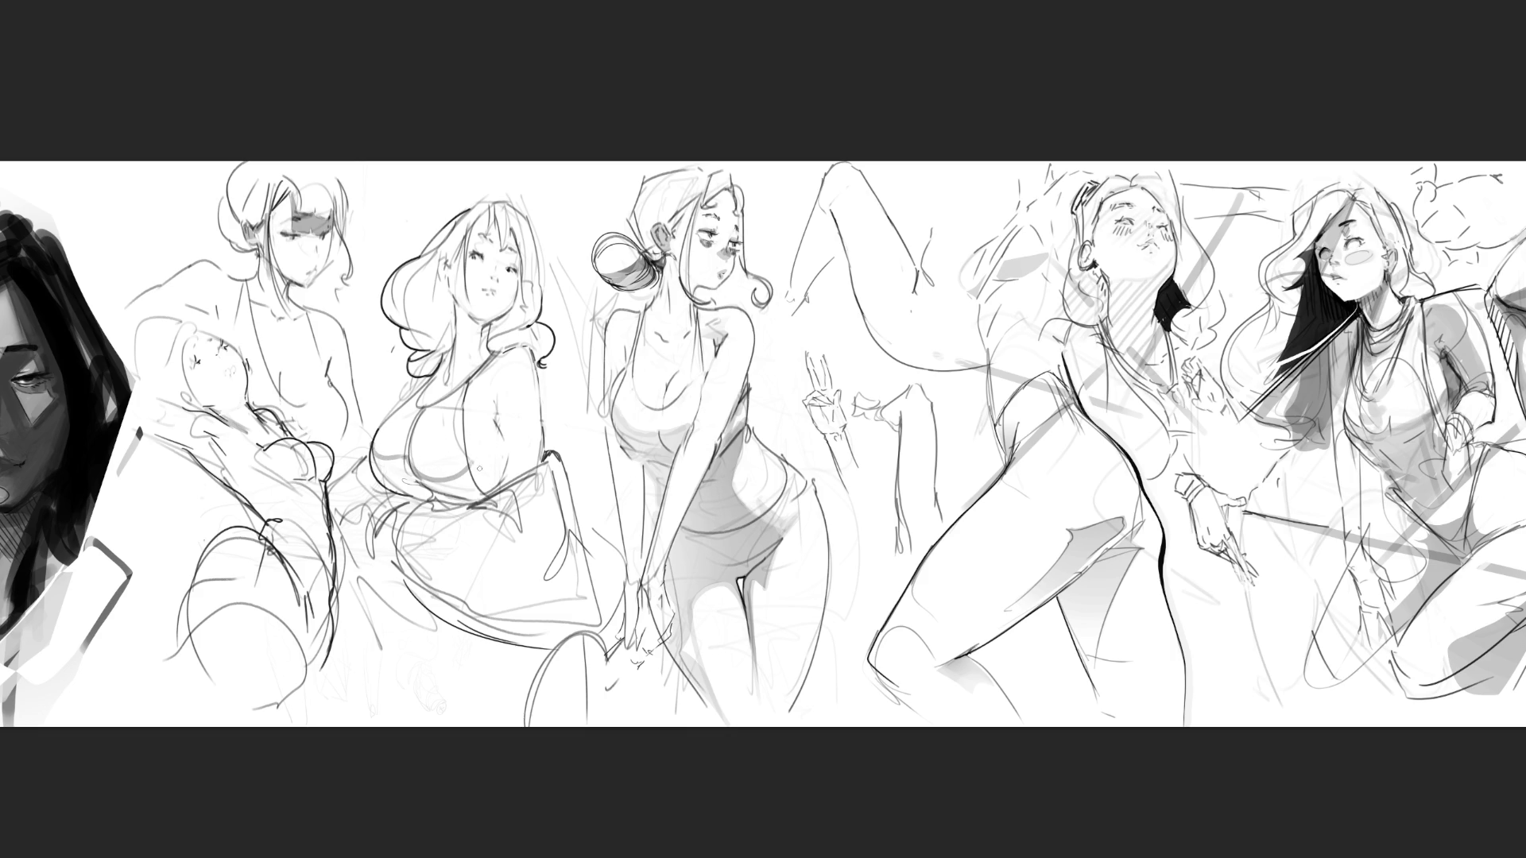
left_click_drag(472, 468, 504, 456)
key("ctrl+z")
key("ctrl+z")
mouse_move(496, 398)
left_mouse_down()
mouse_move(500, 427)
mouse_move(494, 415)
left_mouse_up()
mouse_move(374, 450)
left_mouse_down()
mouse_move(391, 497)
mouse_move(456, 509)
mouse_move(494, 502)
mouse_move(515, 461)
mouse_move(414, 470)
left_mouse_up()
Paint grey into the lassoed area under the second figure's chest, deselect, and add a touch-up stroke
key("e")
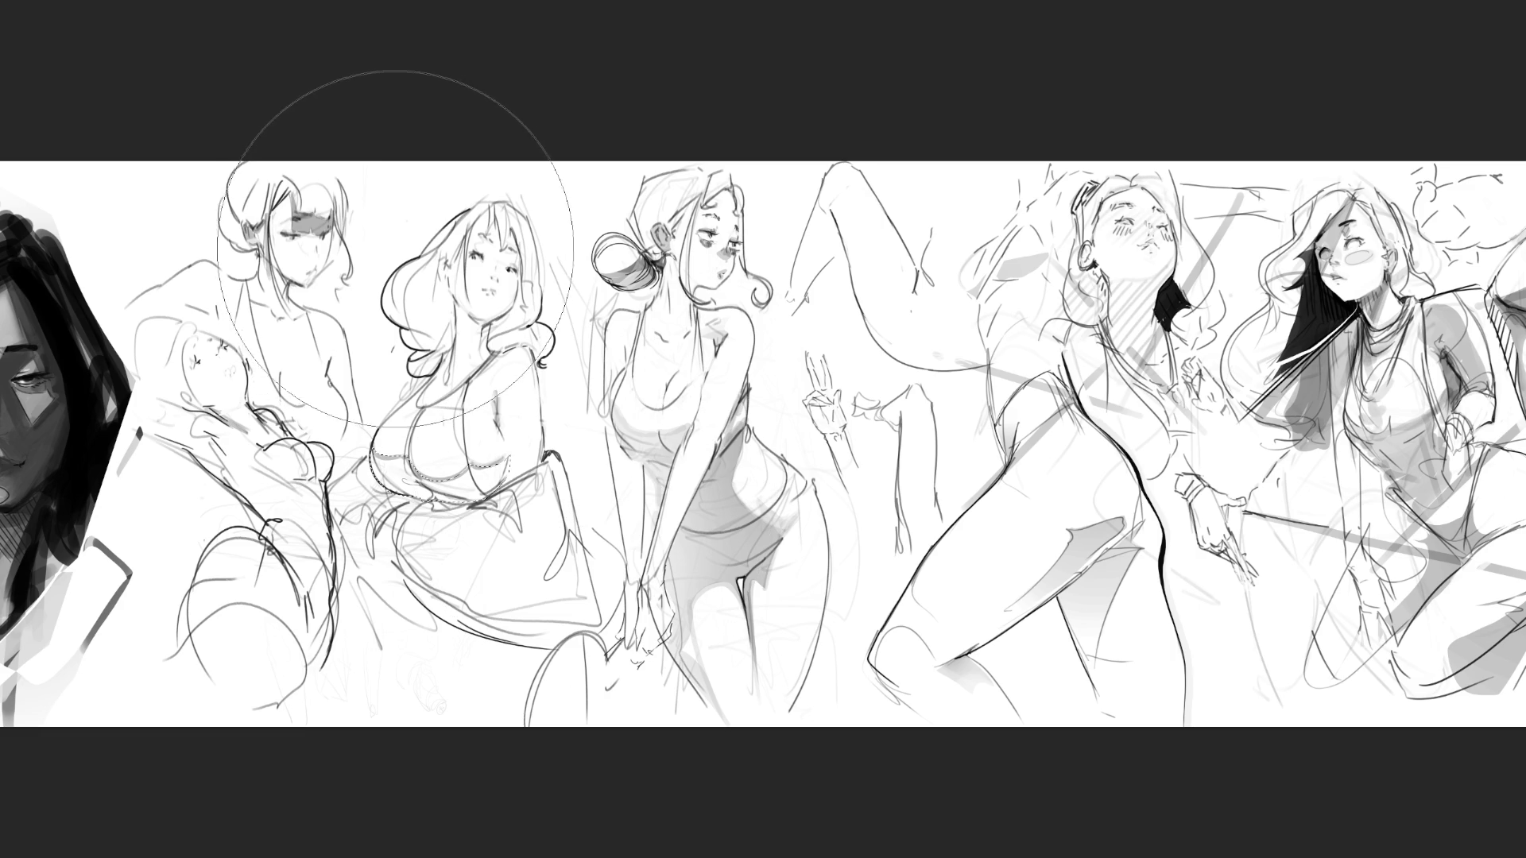
left_click_drag(381, 222, 430, 648)
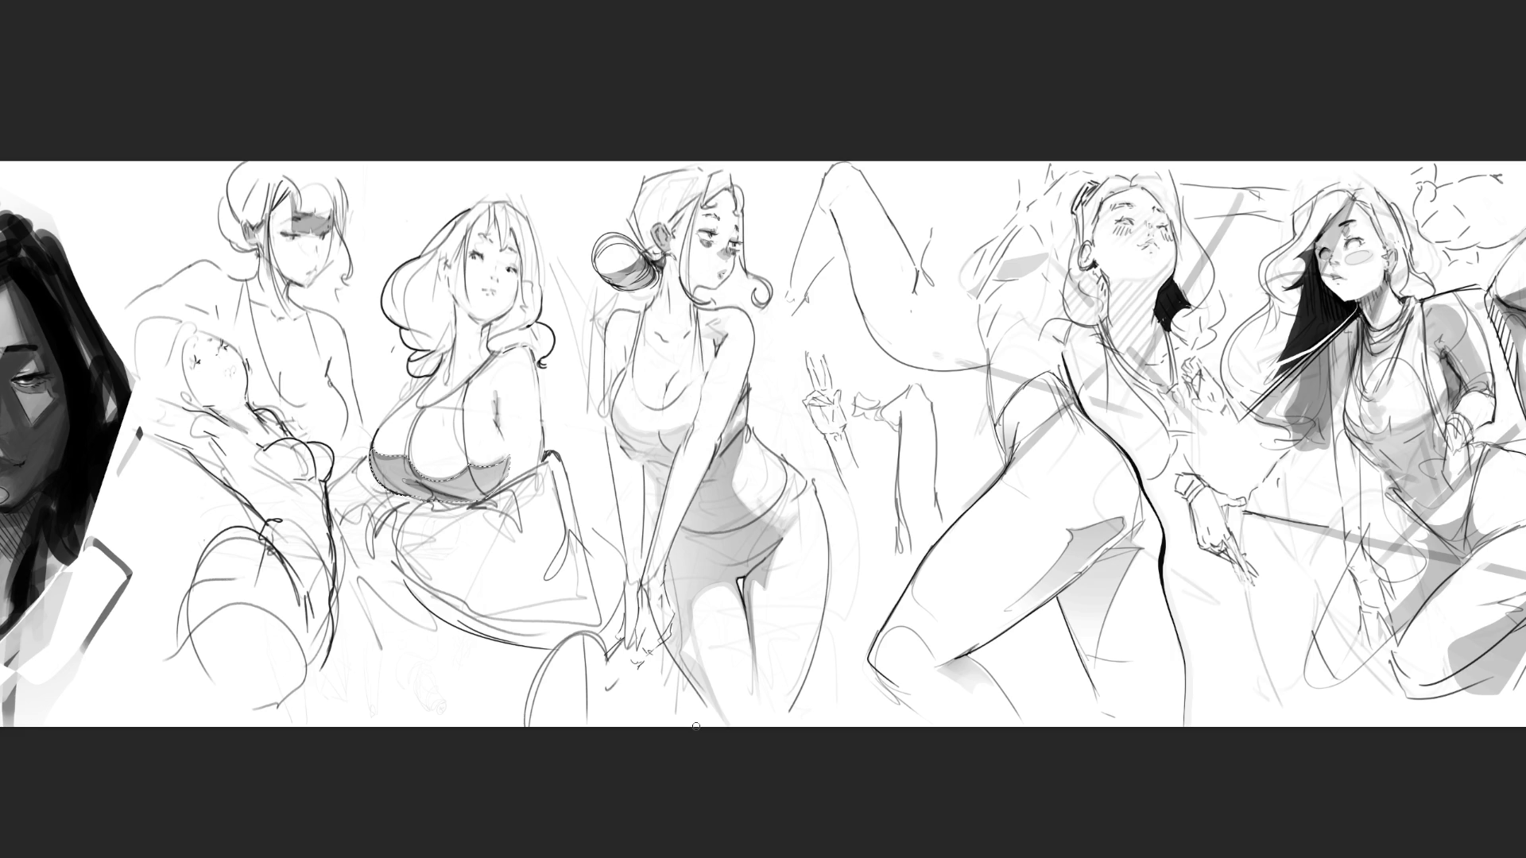
key("ctrl+d")
mouse_move(508, 474)
left_mouse_down()
mouse_move(526, 481)
mouse_move(518, 530)
mouse_move(493, 521)
mouse_move(492, 490)
mouse_move(433, 597)
mouse_move(355, 545)
mouse_move(350, 510)
mouse_move(377, 482)
mouse_move(397, 502)
left_mouse_up()
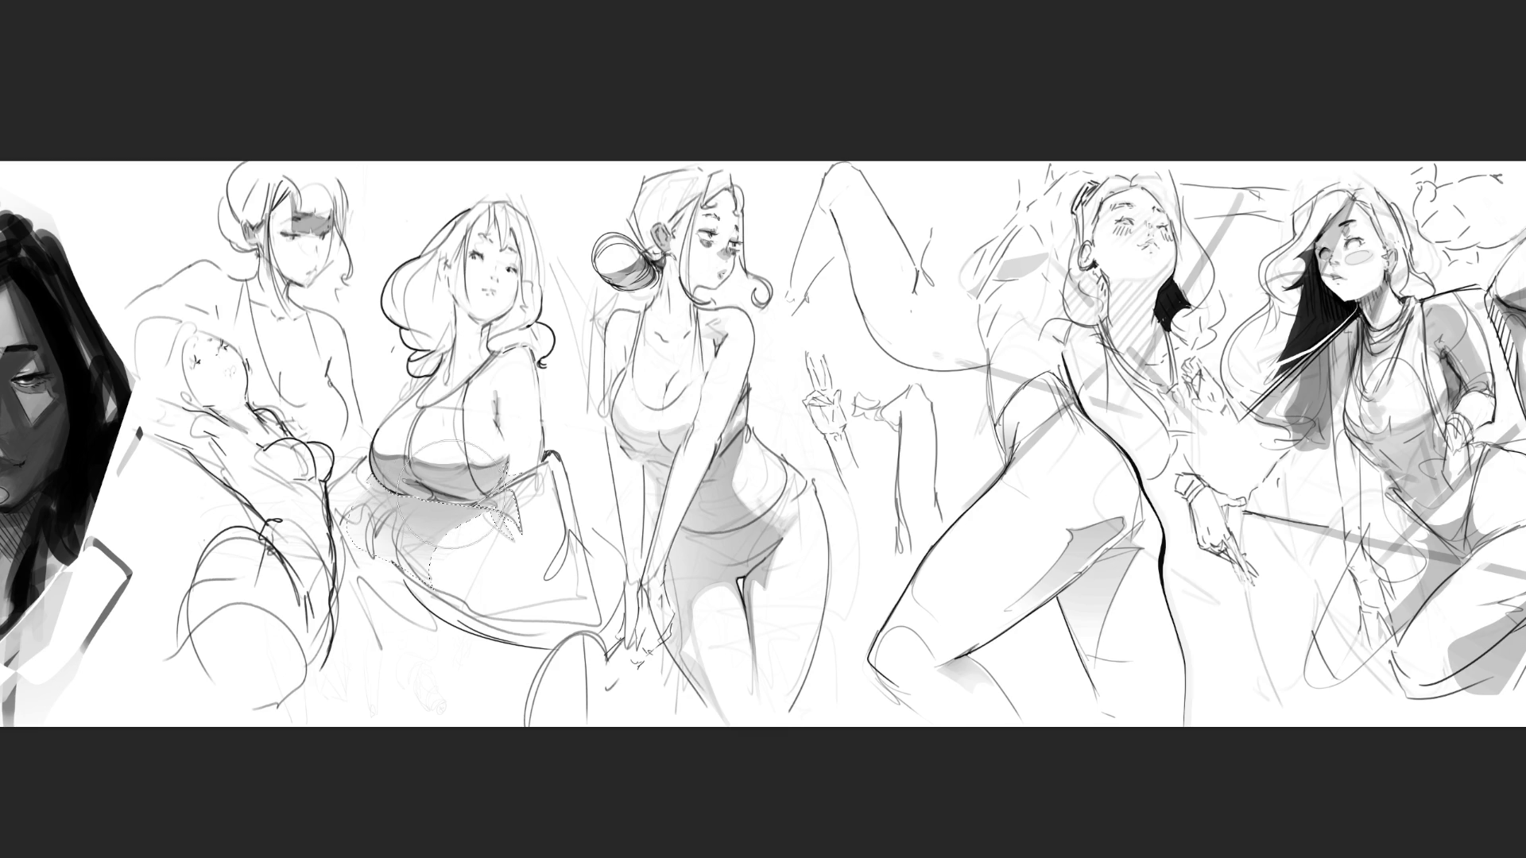
Lighten the second figure's skirt shading by undoing the heavier grey strokes, then reduce the brush size
left_click_drag(421, 441, 469, 509)
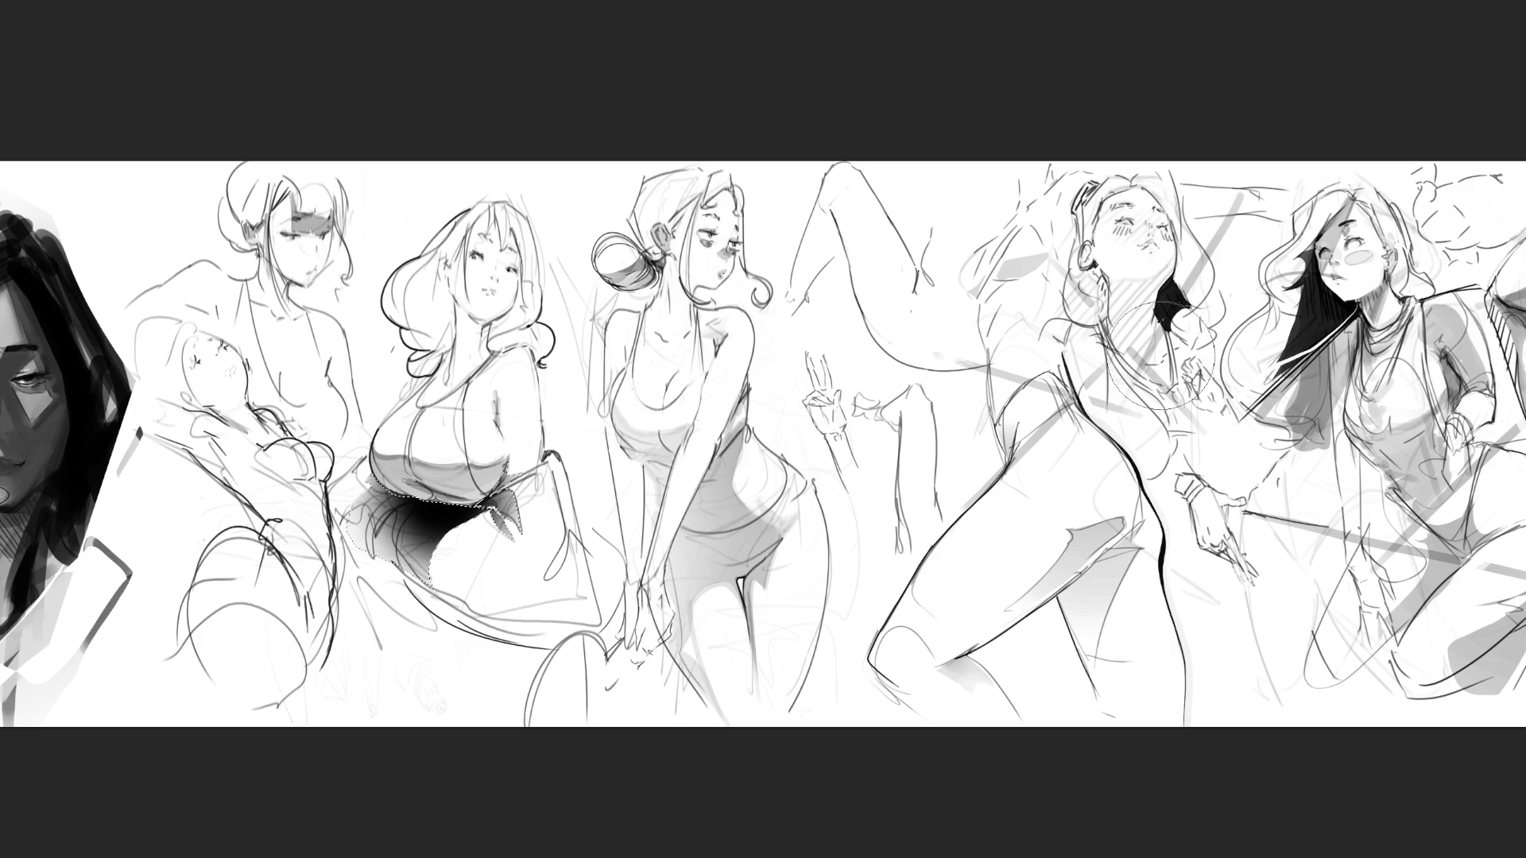
key("ctrl+z")
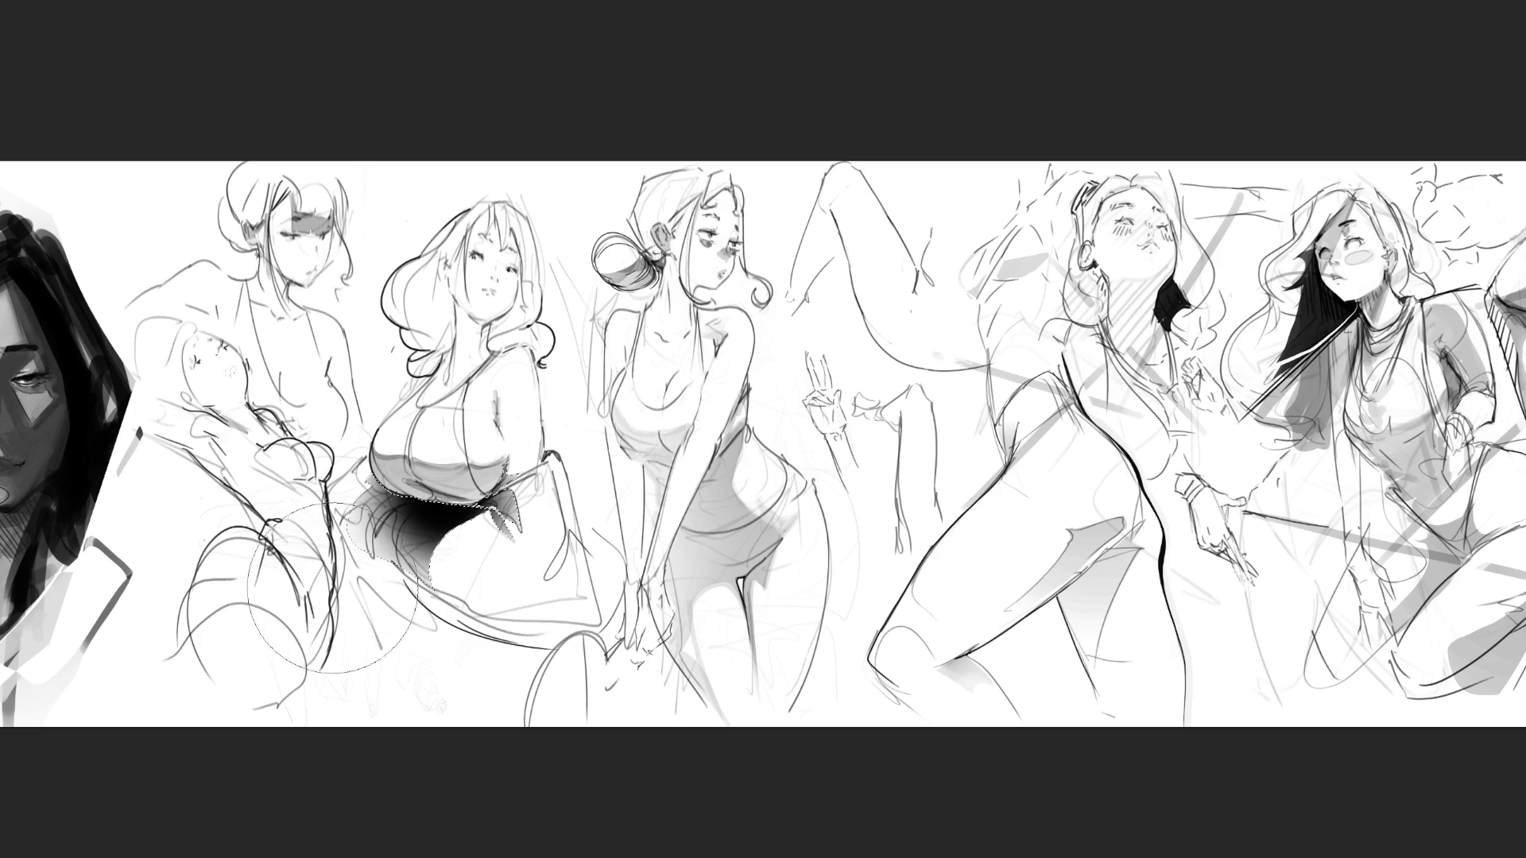
key("ctrl+z")
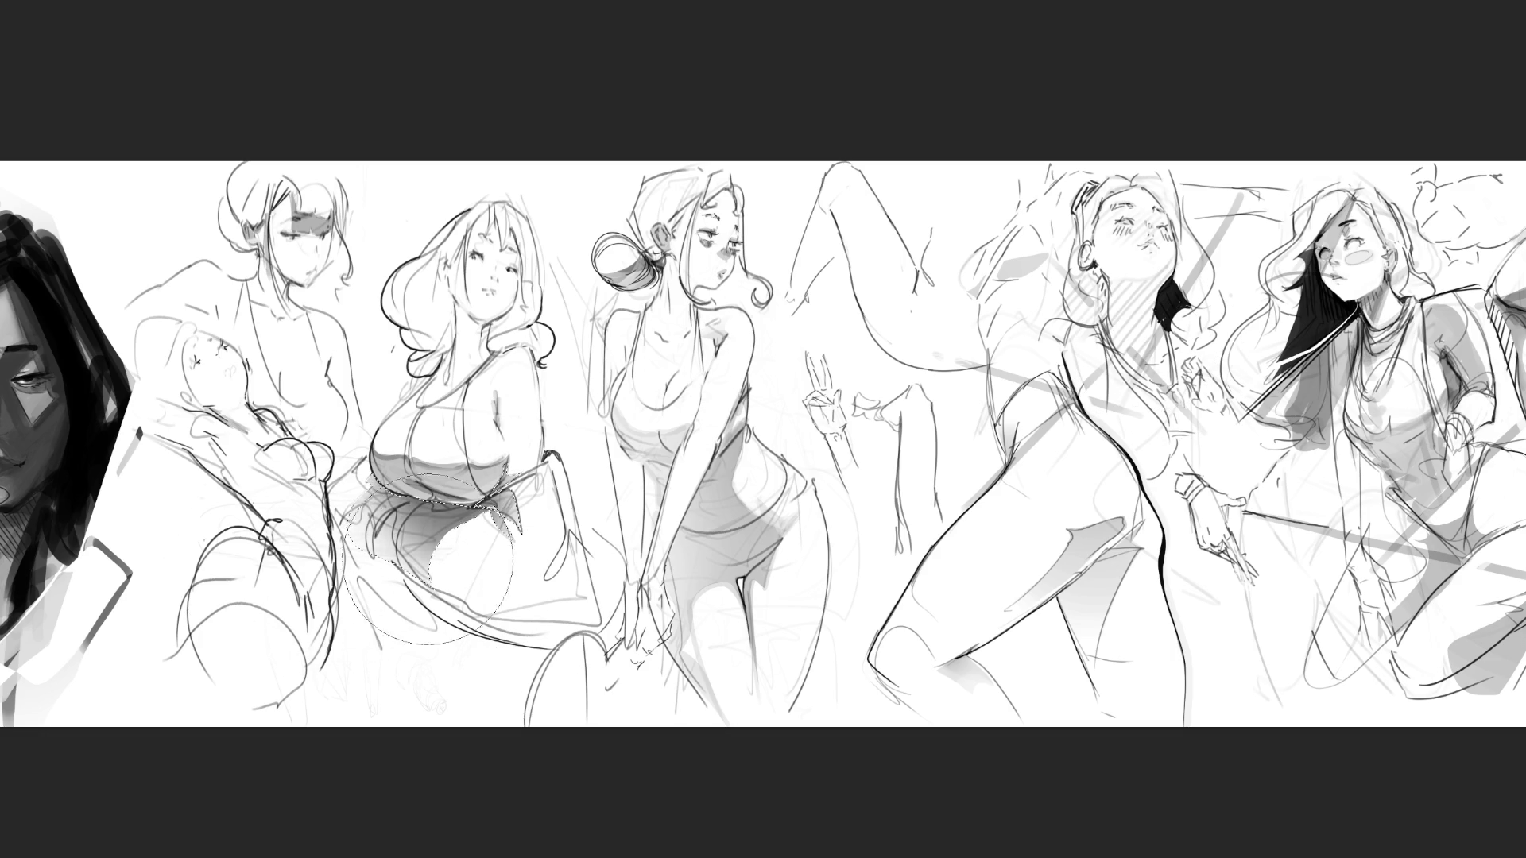
key("ctrl+z")
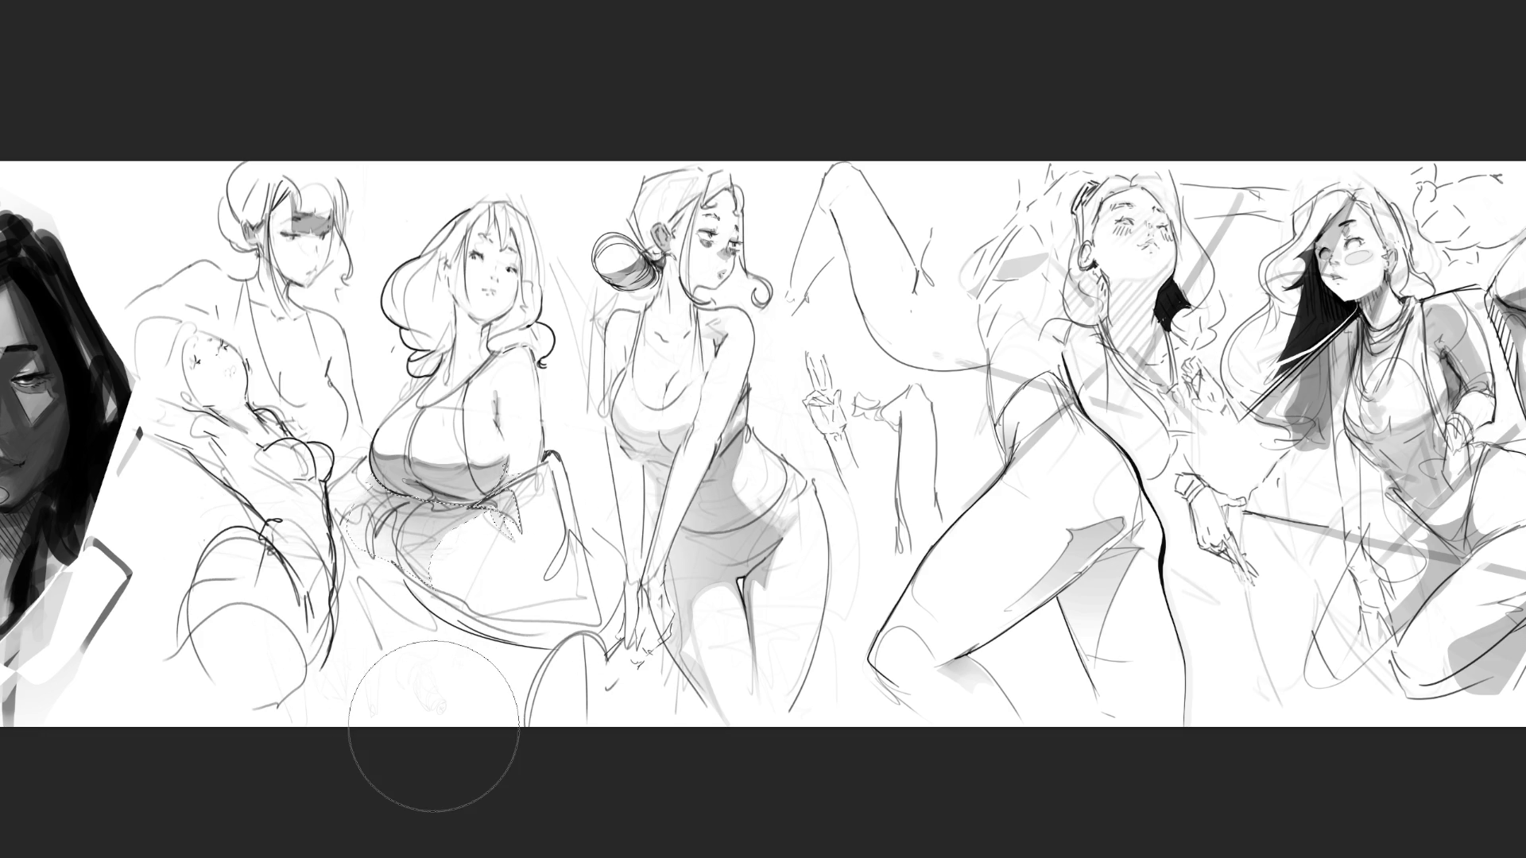
key("bracketleft")
key("bracketleft")
key("bracketleft")
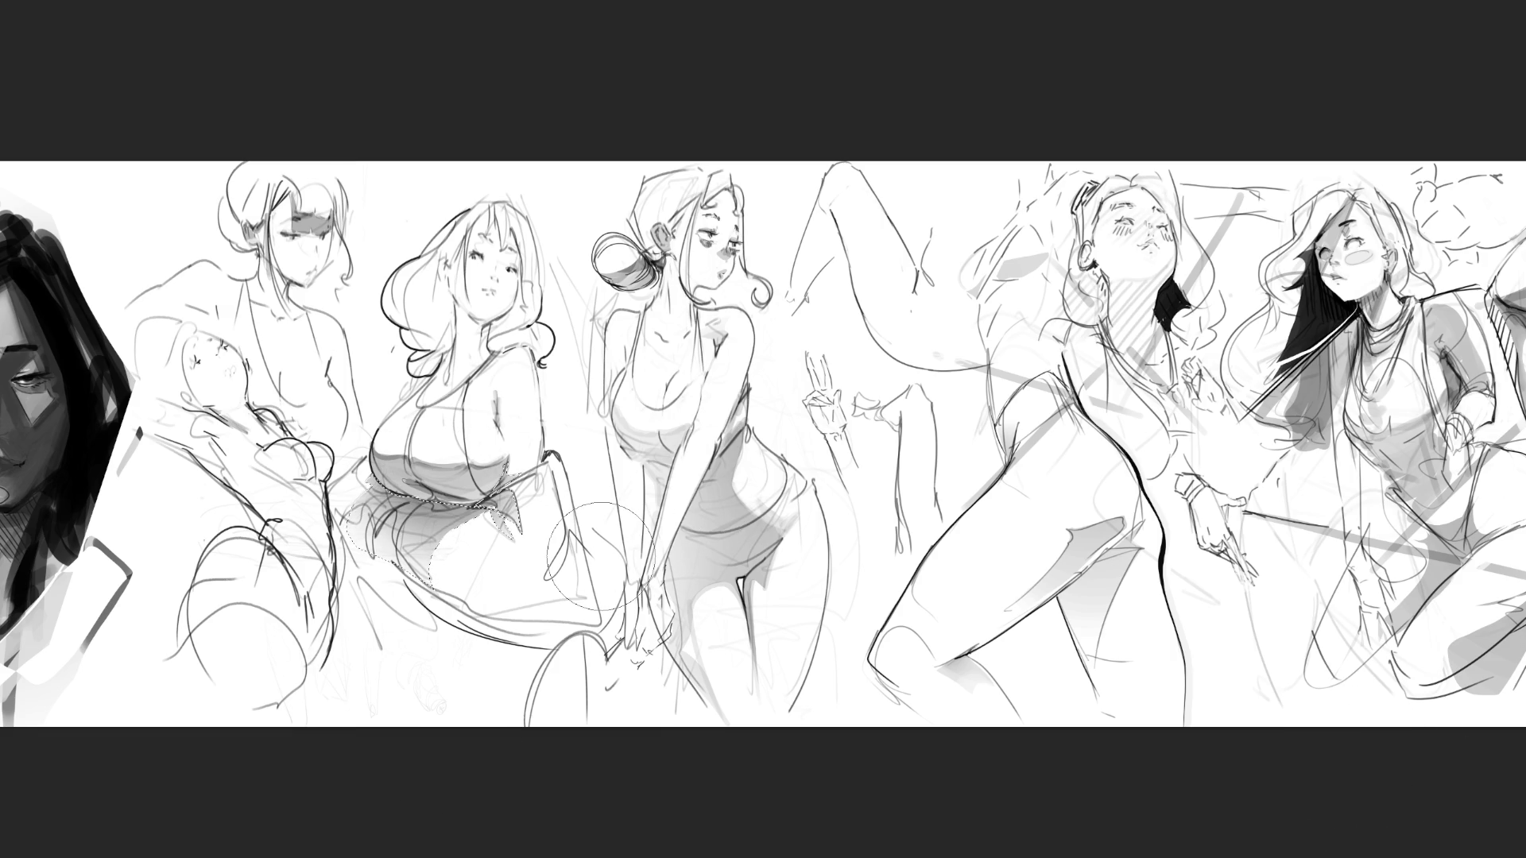
Deselect the skirt shading and sketch a thin chain necklace on the second figure's neck
key("ctrl+d")
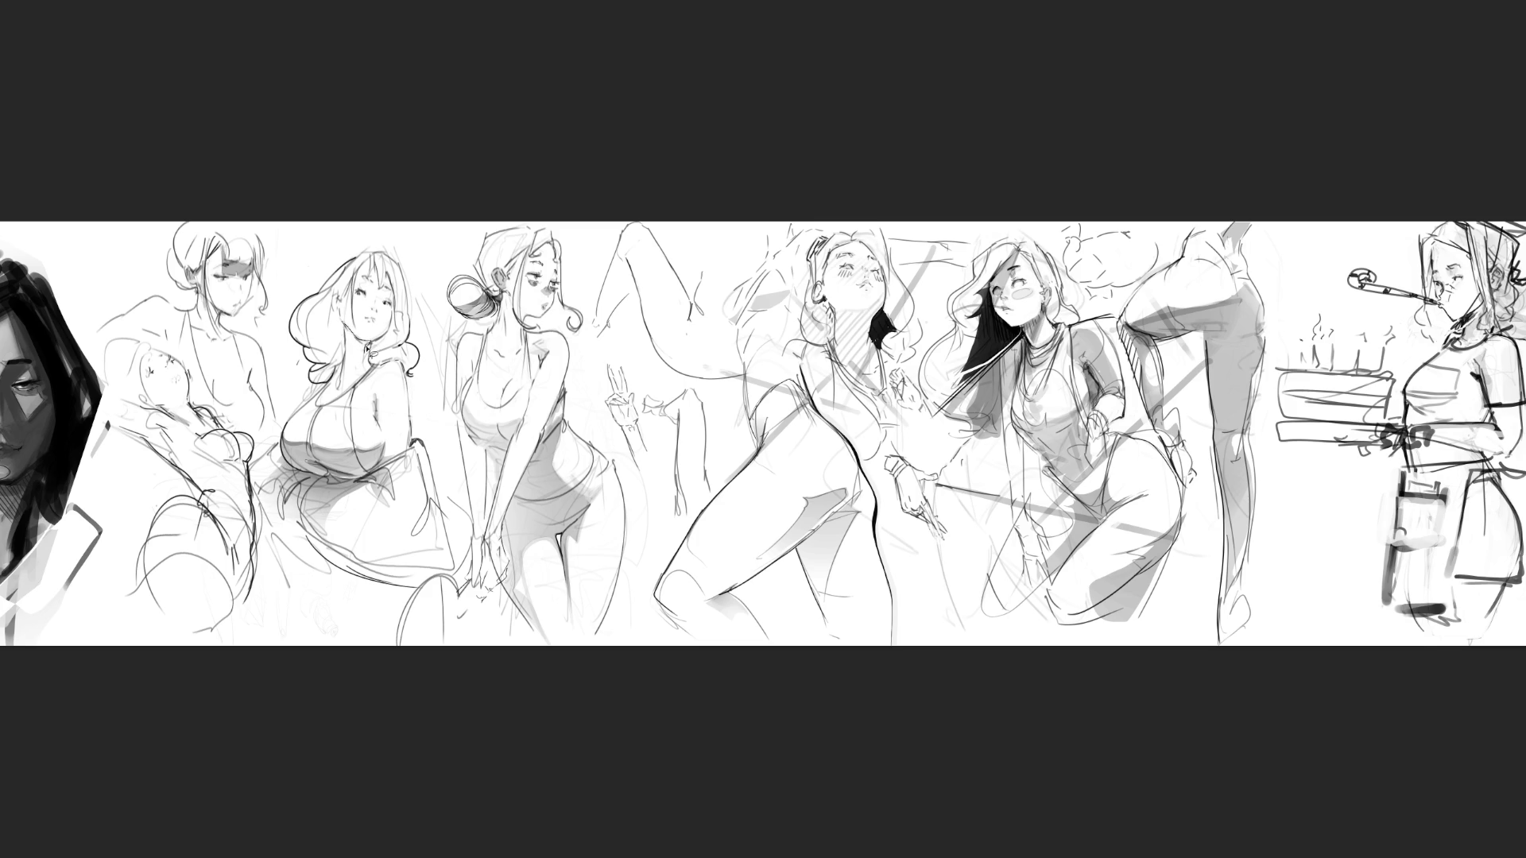
mouse_move(355, 324)
left_mouse_down()
mouse_move(380, 359)
mouse_move(346, 395)
mouse_move(340, 301)
left_mouse_up()
Undo the misplaced pendant, enlarge the brush, and add a short grey stroke beside the upturned face's hair
key("ctrl+z")
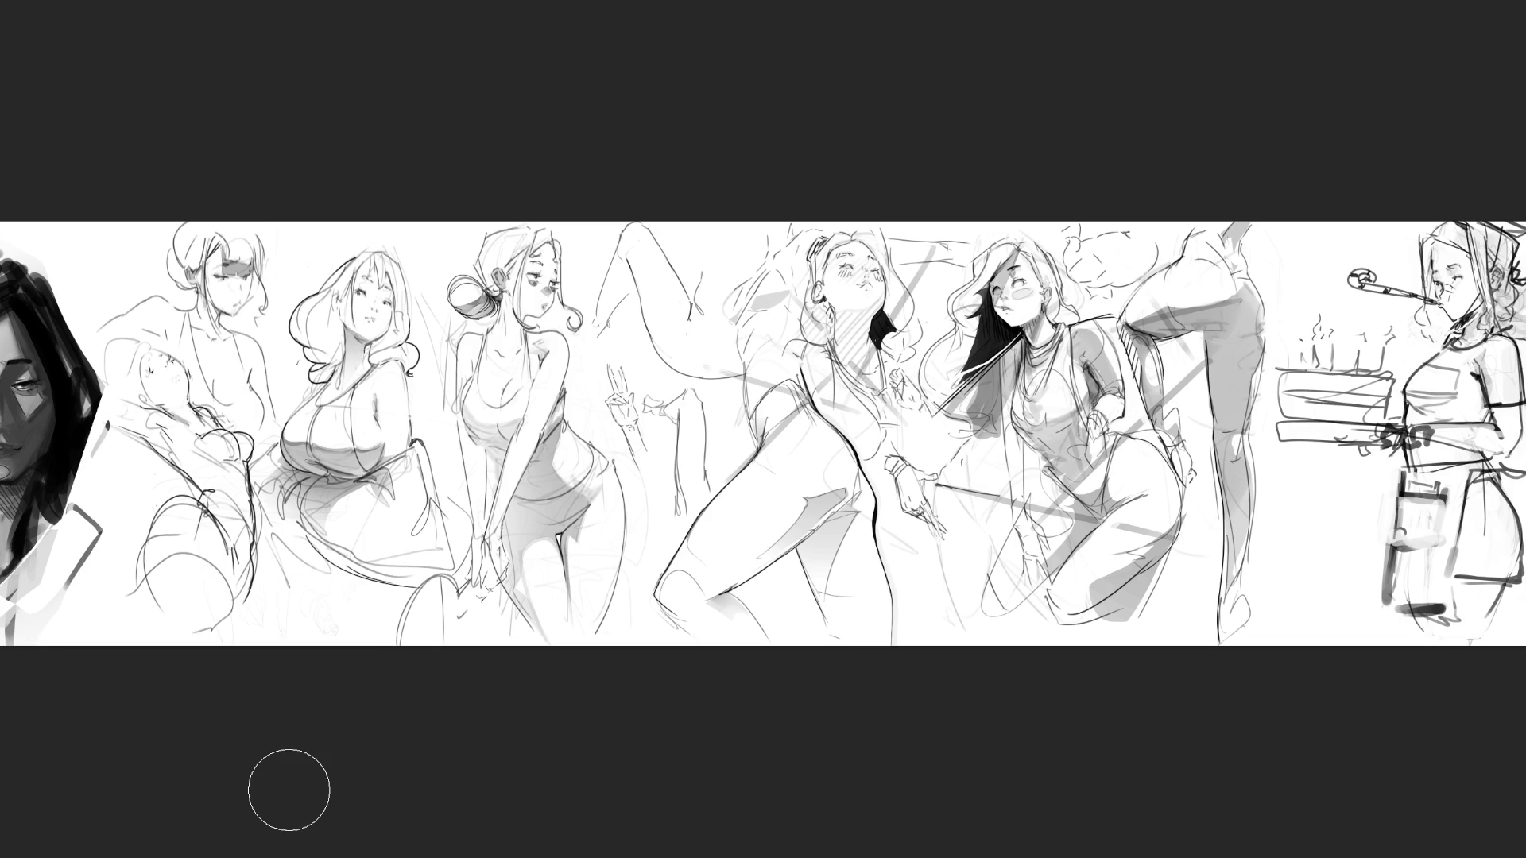
key("bracketright")
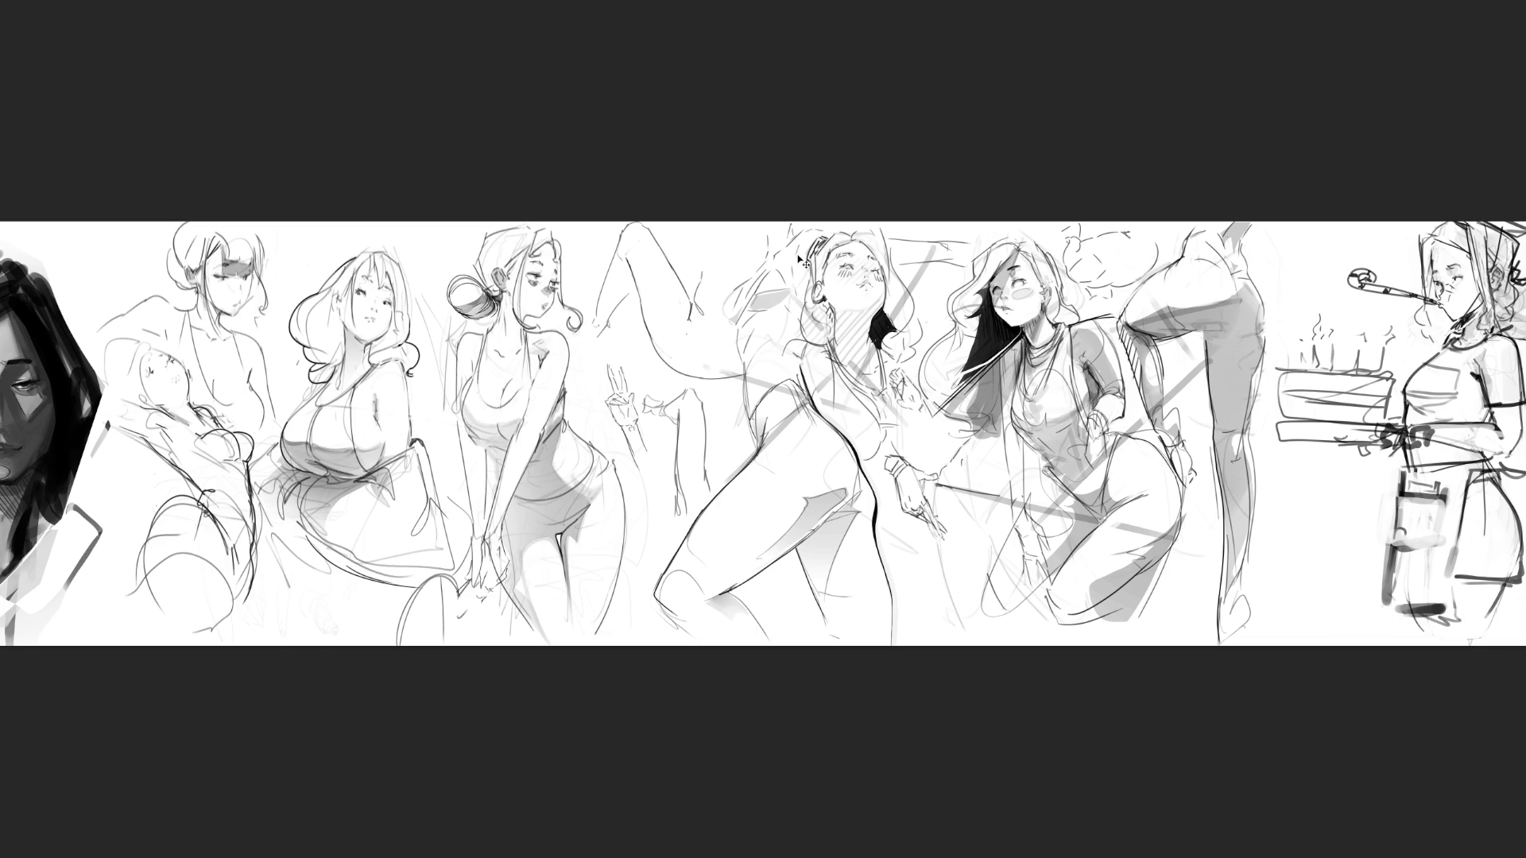
left_click_drag(756, 294, 770, 290)
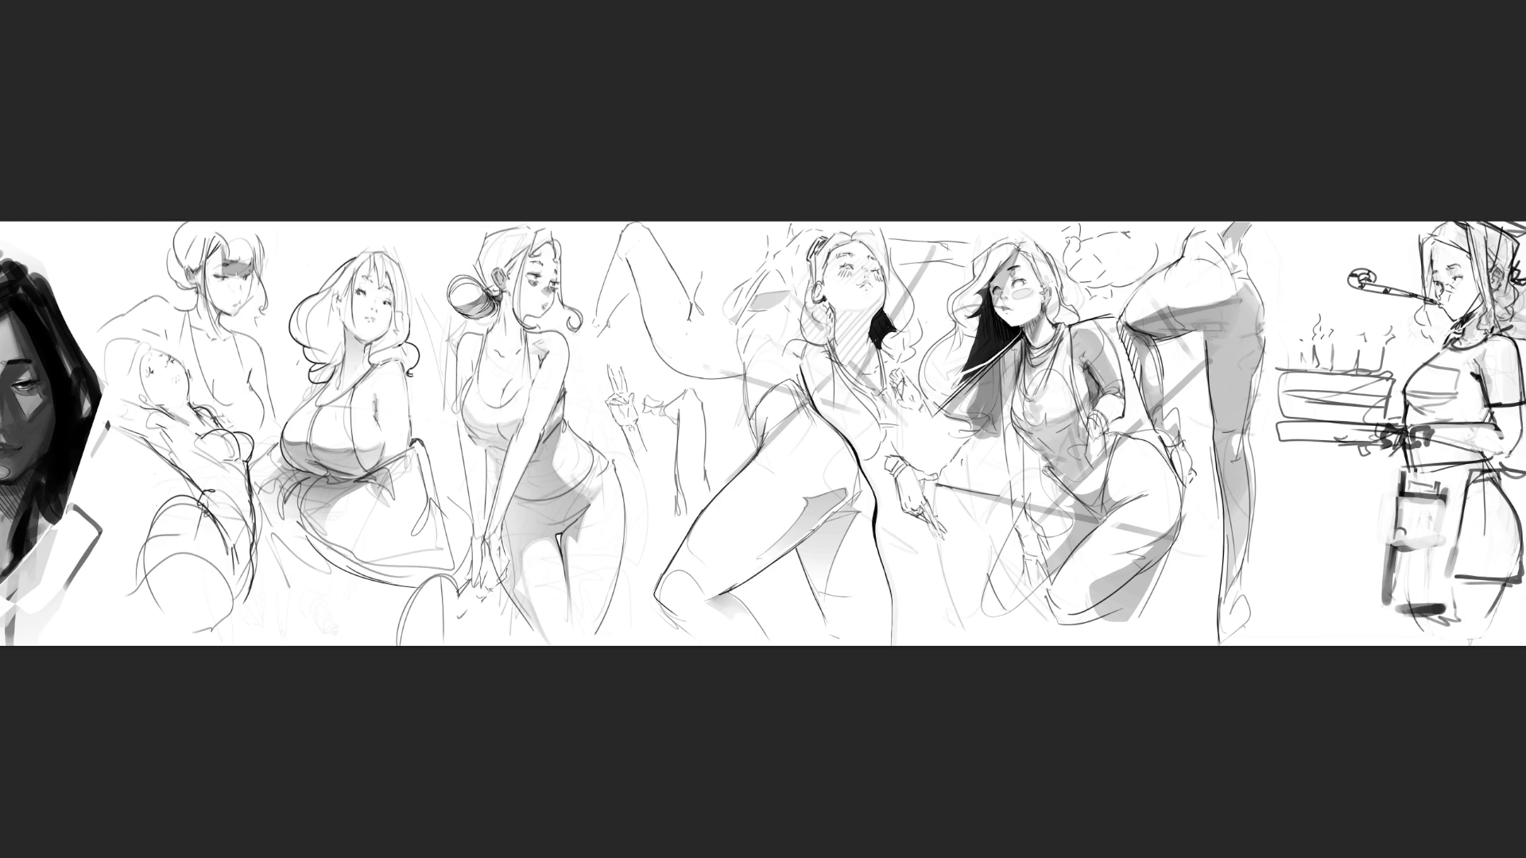
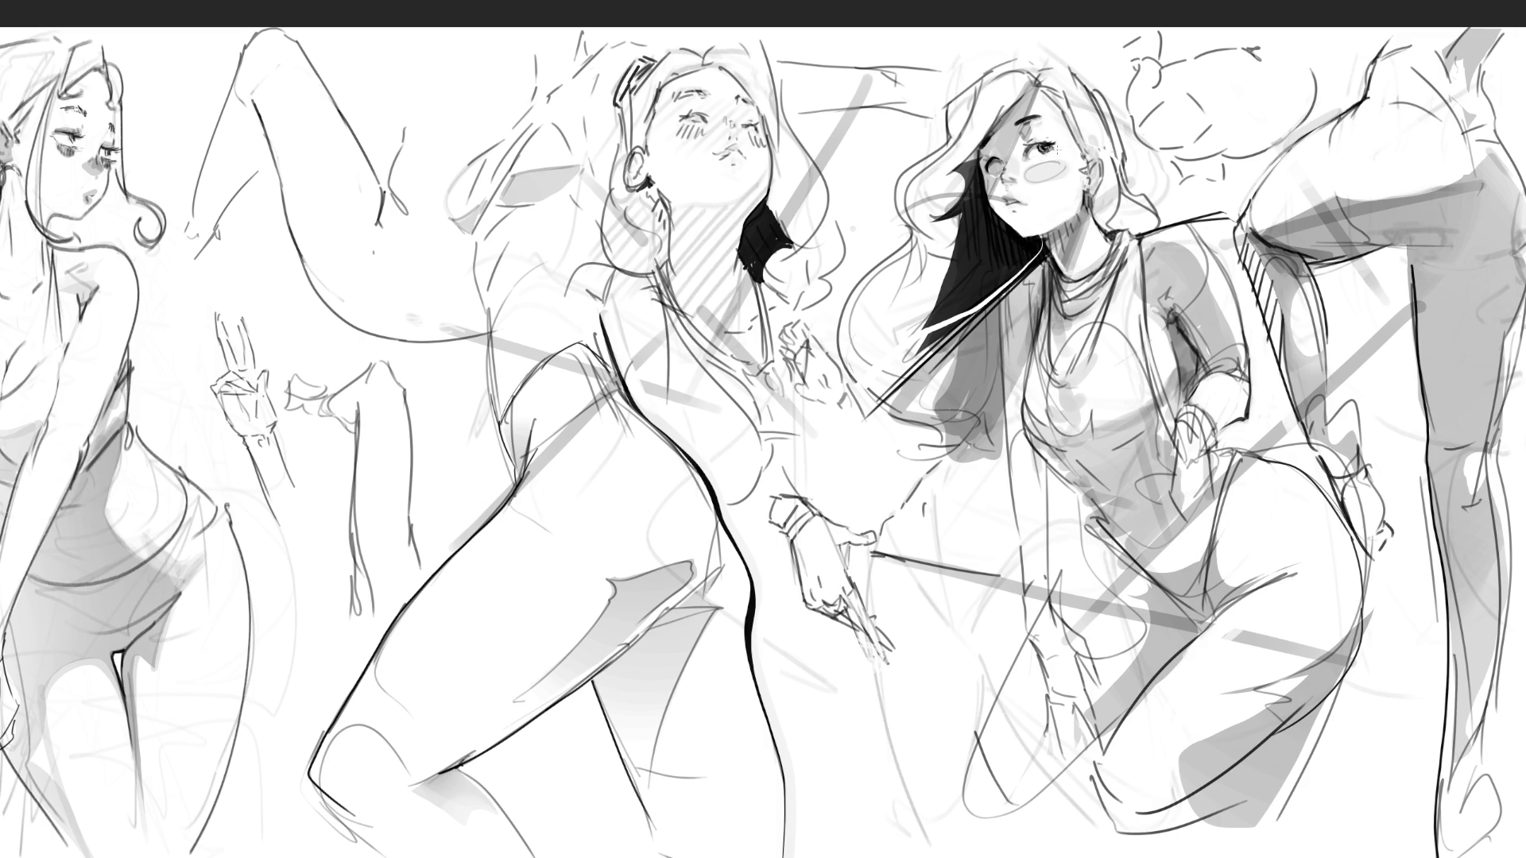
Darken the girl's eyebrow and upper lashes, undoing a stray stroke near the nose
left_click_drag(1013, 124, 1043, 116)
left_click_drag(1017, 148, 1038, 143)
left_click_drag(996, 180, 1022, 175)
key("ctrl+z")
Redraw the girl's small mouth as an open toothy grin
mouse_move(1018, 200)
left_mouse_down()
mouse_move(1033, 213)
mouse_move(1021, 204)
mouse_move(1050, 203)
mouse_move(1062, 182)
mouse_move(1008, 201)
left_mouse_up()
key("ctrl+z")
key("ctrl+z")
key("ctrl+z")
key("ctrl+z")
mouse_move(1009, 199)
left_mouse_down()
mouse_move(1052, 185)
mouse_move(1006, 215)
mouse_move(1053, 187)
mouse_move(1029, 187)
mouse_move(1048, 185)
mouse_move(1030, 206)
left_mouse_up()
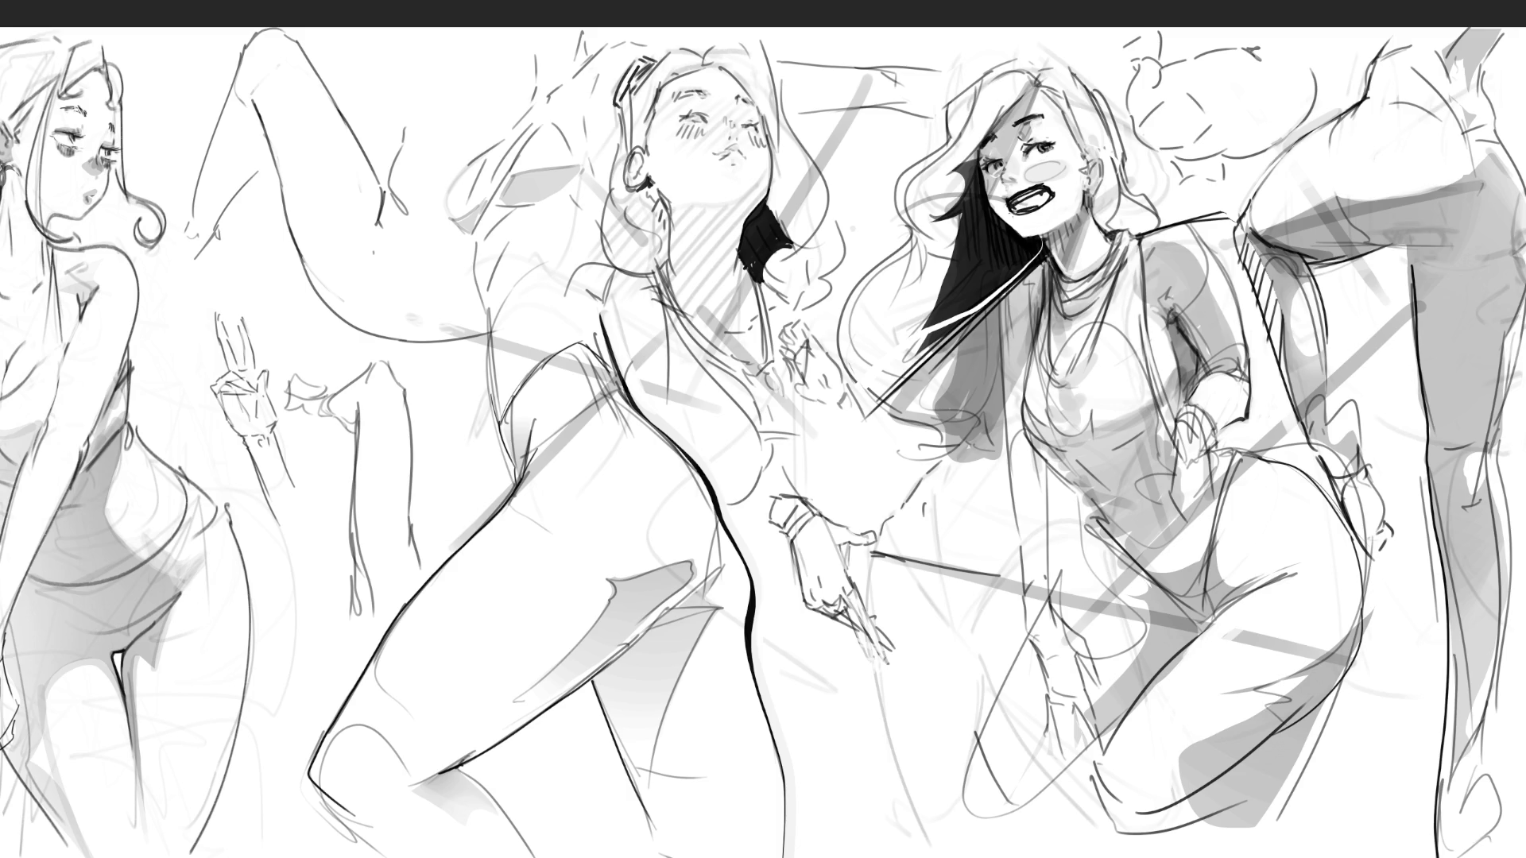
Undo the trial grin strokes to keep the closed mouth, then add a lip mark and faint jaw line
key("ctrl+z")
left_click_drag(1013, 202, 1039, 198)
key("ctrl+z")
key("ctrl+z")
mouse_move(1036, 187)
left_mouse_down()
mouse_move(1042, 204)
mouse_move(1027, 208)
left_mouse_up()
mouse_move(1000, 205)
left_mouse_down()
mouse_move(1029, 216)
mouse_move(1046, 198)
mouse_move(1006, 202)
left_mouse_up()
mouse_move(1004, 203)
left_mouse_down()
mouse_move(1031, 206)
mouse_move(1046, 186)
left_mouse_up()
key("ctrl+z")
left_click_drag(1007, 187, 1022, 195)
left_click_drag(1021, 236, 1064, 221)
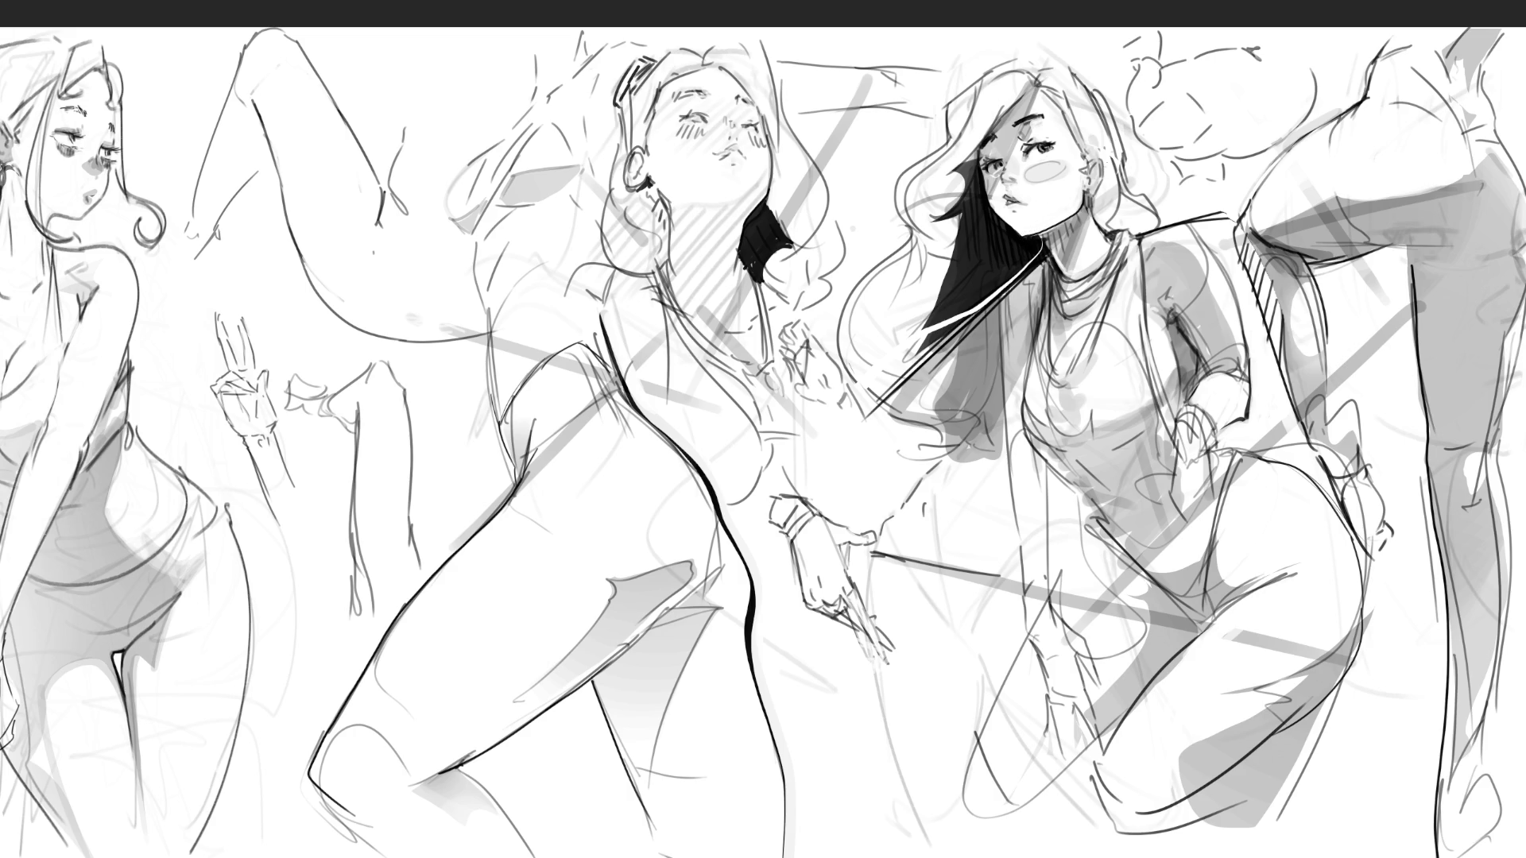
Ink a dark line down the right side of the neck and a small hoop earring, discarding a shoulder stroke
left_click_drag(1094, 207, 1070, 273)
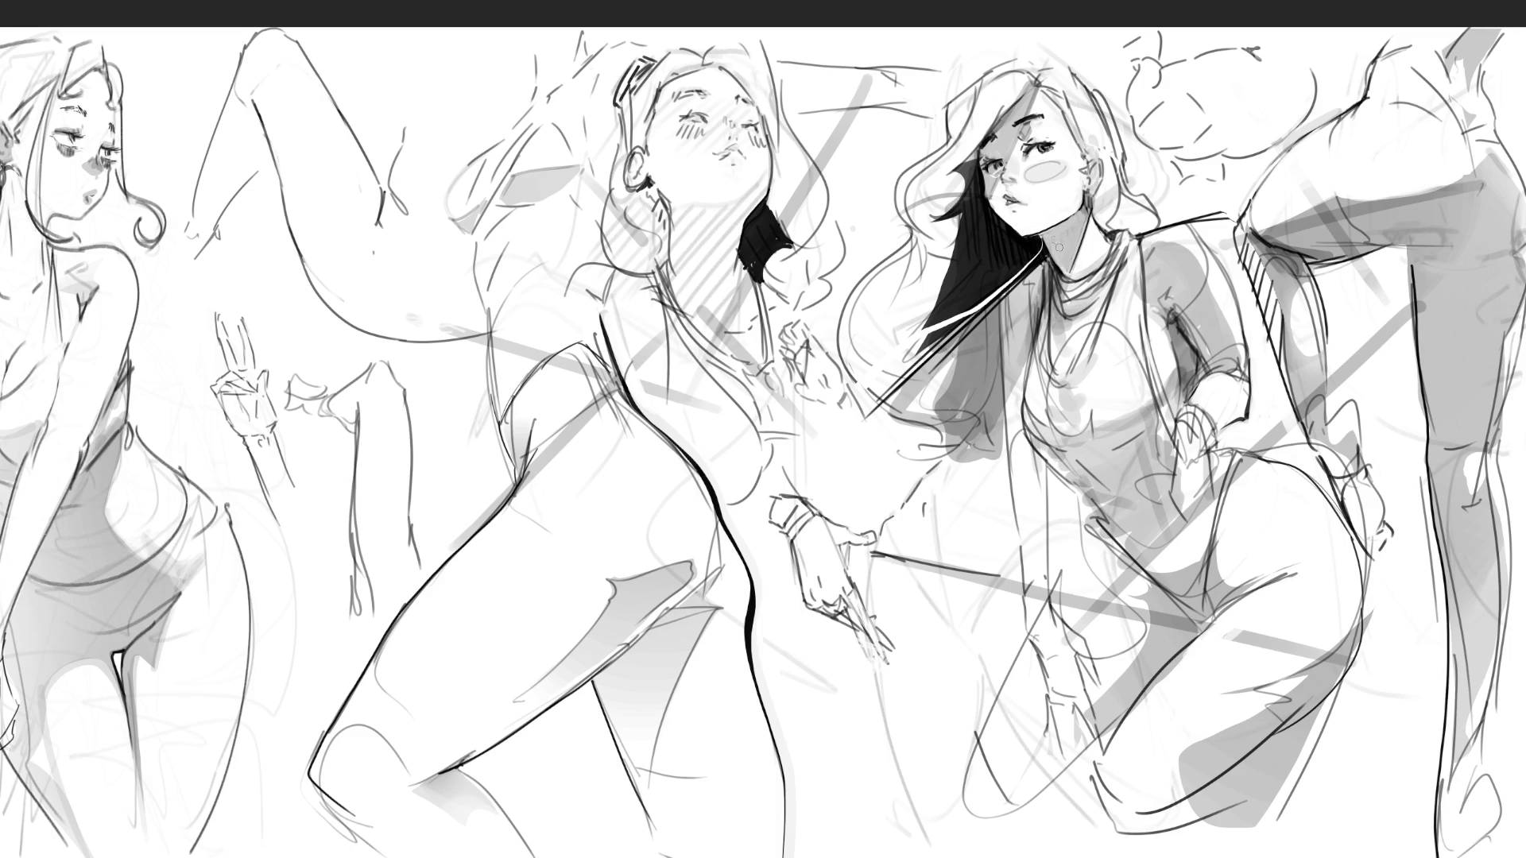
left_click_drag(1085, 191, 1087, 201)
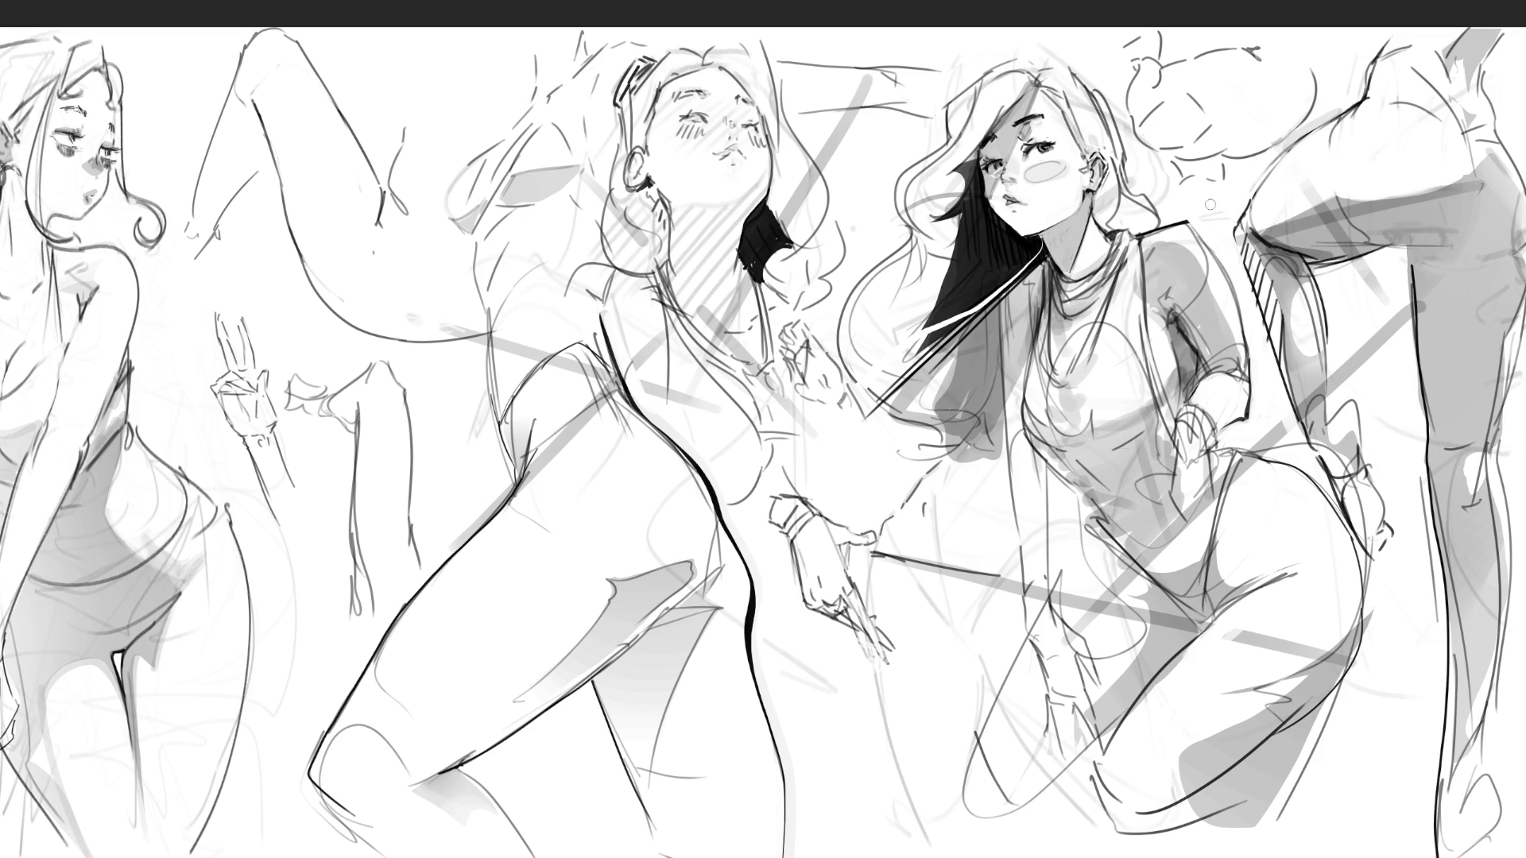
left_click_drag(1182, 216, 1217, 248)
key("ctrl+z")
Erase the stray torso line and paint the hair highlight solid black
left_click_drag(1114, 296, 1101, 330)
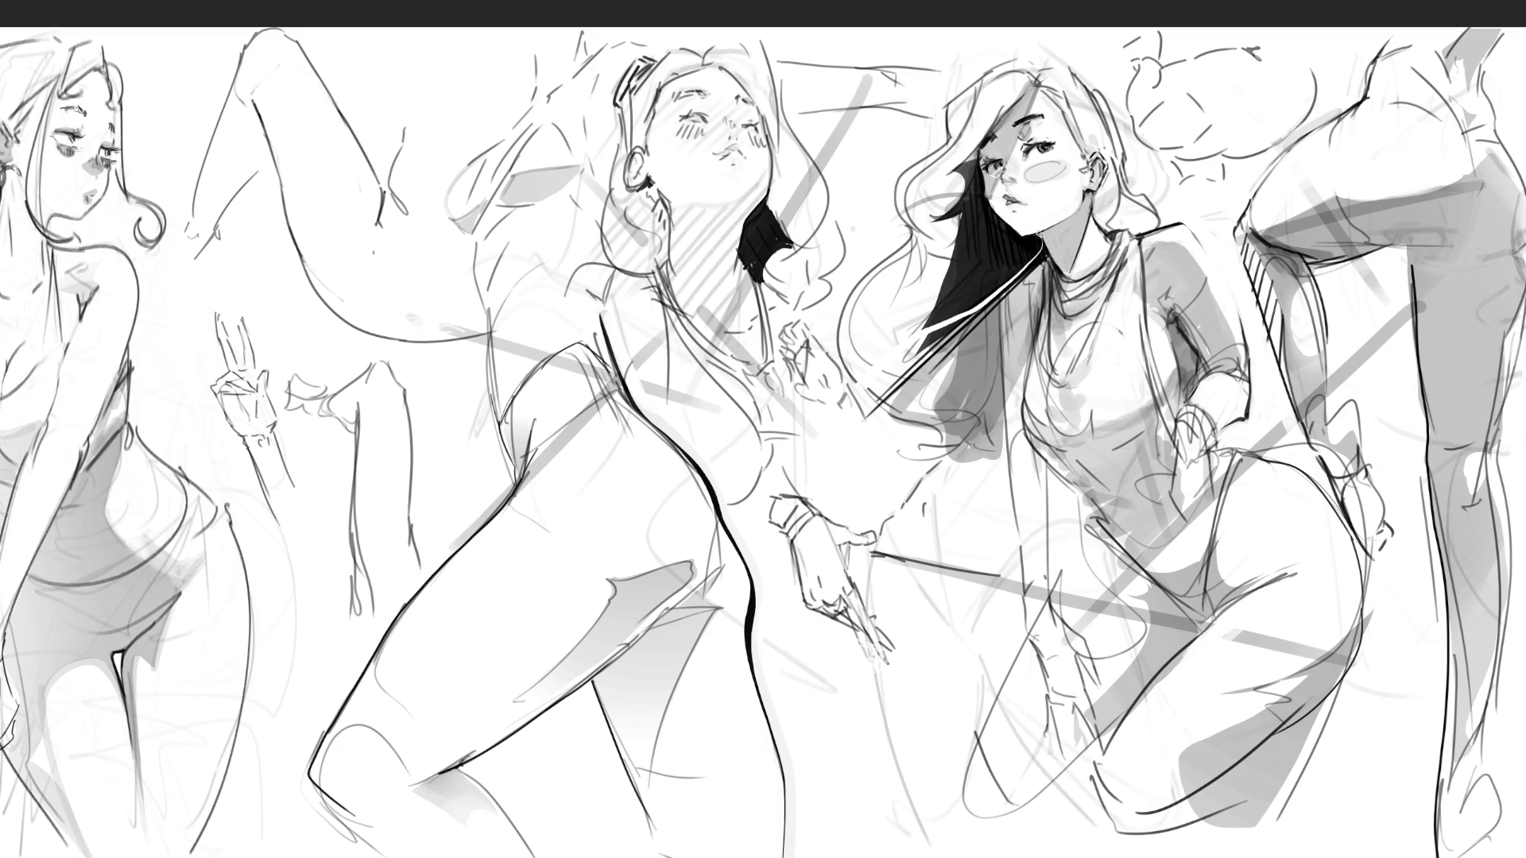
left_click_drag(1041, 243, 938, 342)
mouse_move(998, 300)
left_mouse_down()
mouse_move(946, 365)
mouse_move(998, 353)
mouse_move(964, 353)
mouse_move(1004, 378)
mouse_move(989, 317)
mouse_move(979, 353)
mouse_move(994, 367)
left_mouse_up()
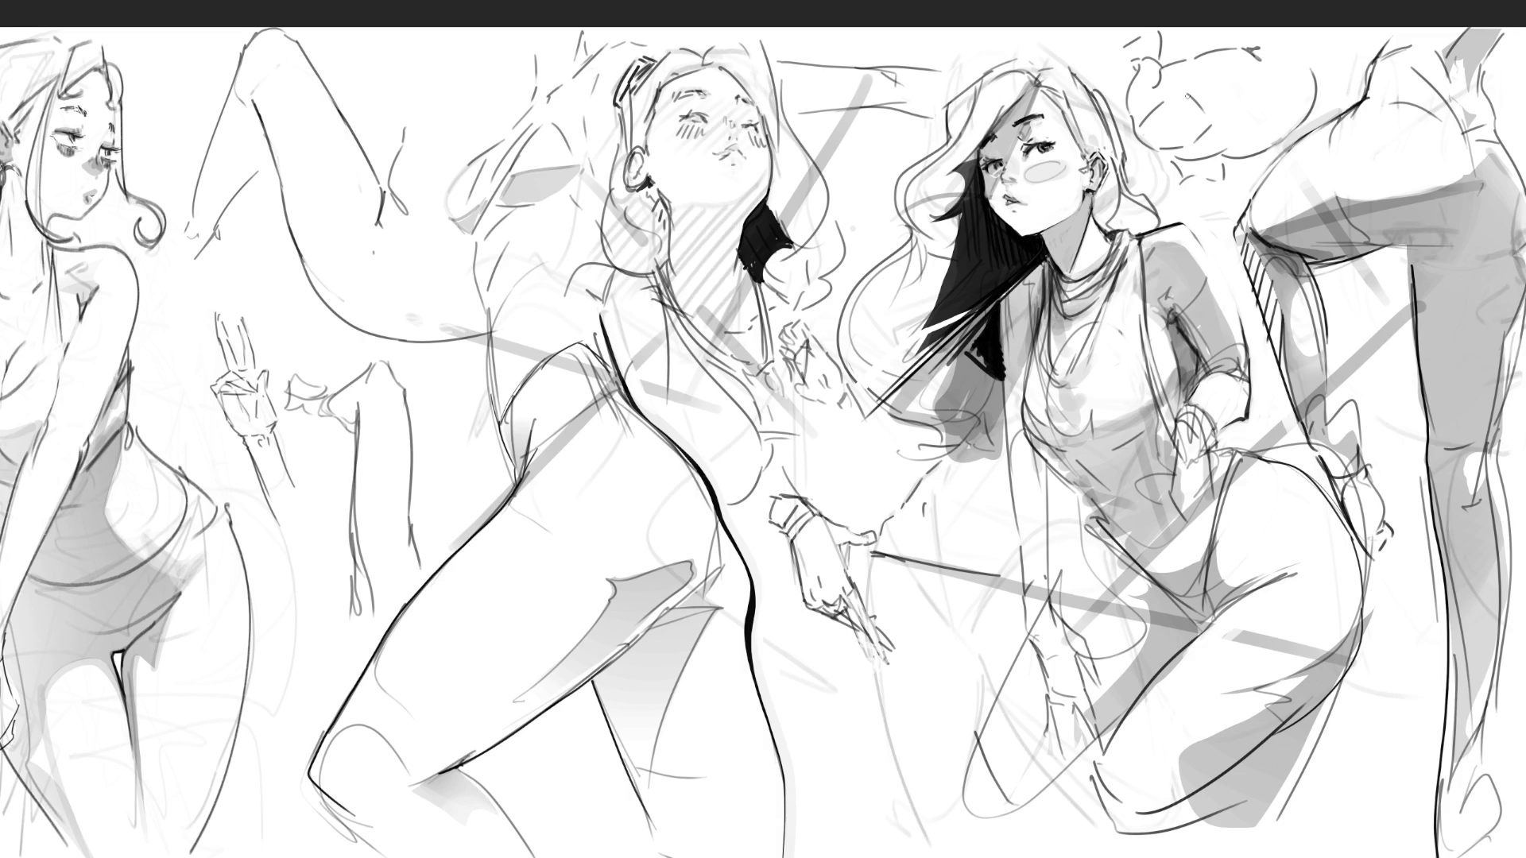
left_click_drag(1008, 293, 1000, 347)
key("ctrl+z")
Re-ink the dark hair edge by the collar and touch up the marks around the eye
mouse_move(1033, 269)
left_mouse_down()
mouse_move(998, 307)
mouse_move(1001, 344)
left_mouse_up()
left_click_drag(1037, 271, 1000, 363)
left_click_drag(1039, 284, 1030, 301)
mouse_move(1019, 153)
left_mouse_down()
mouse_move(1033, 142)
mouse_move(1022, 162)
left_mouse_up()
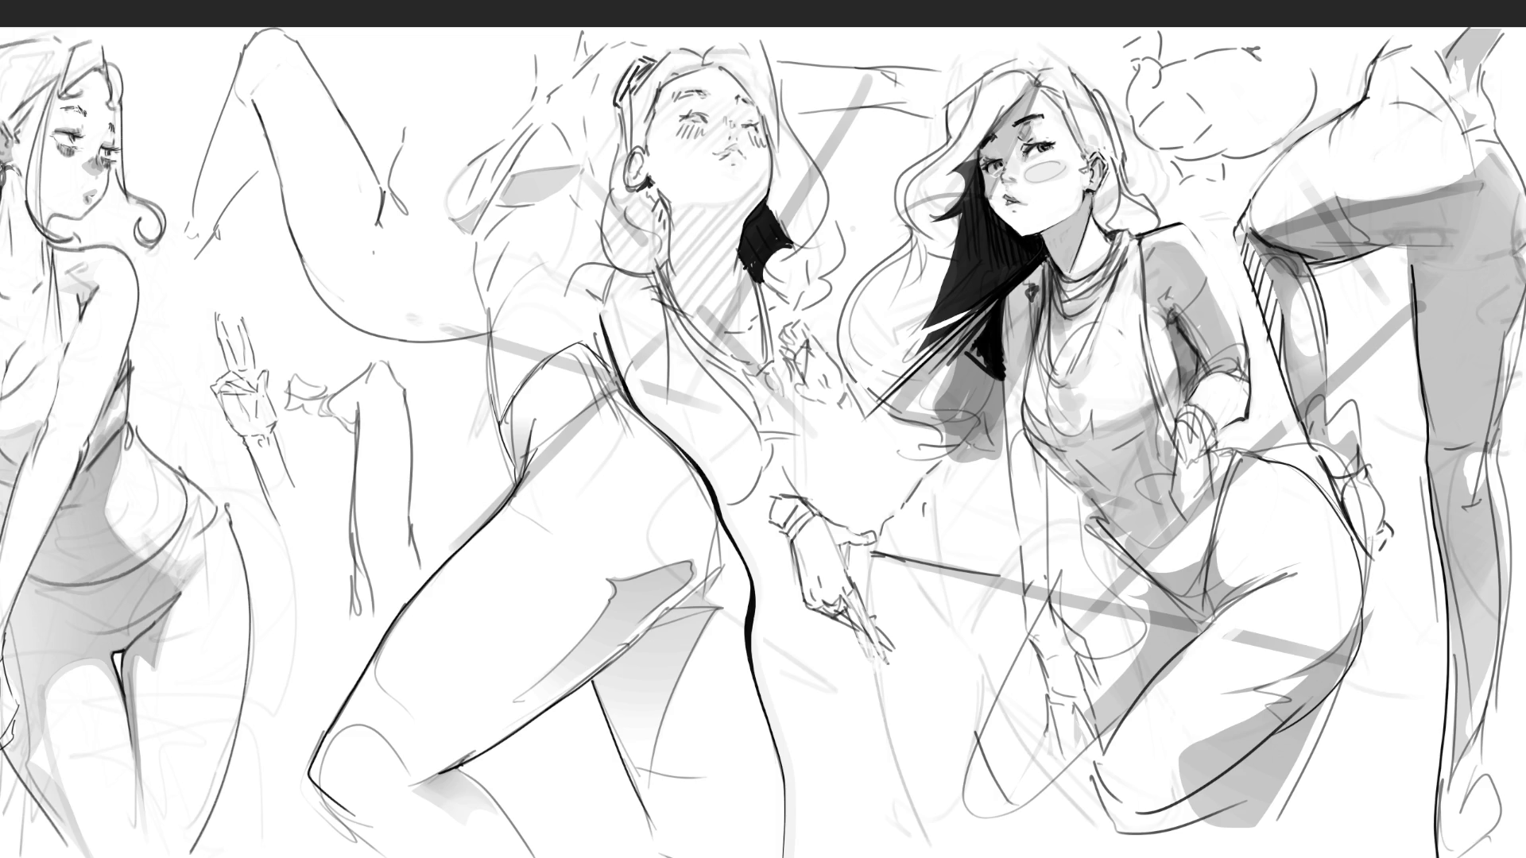
left_click_drag(991, 173, 999, 184)
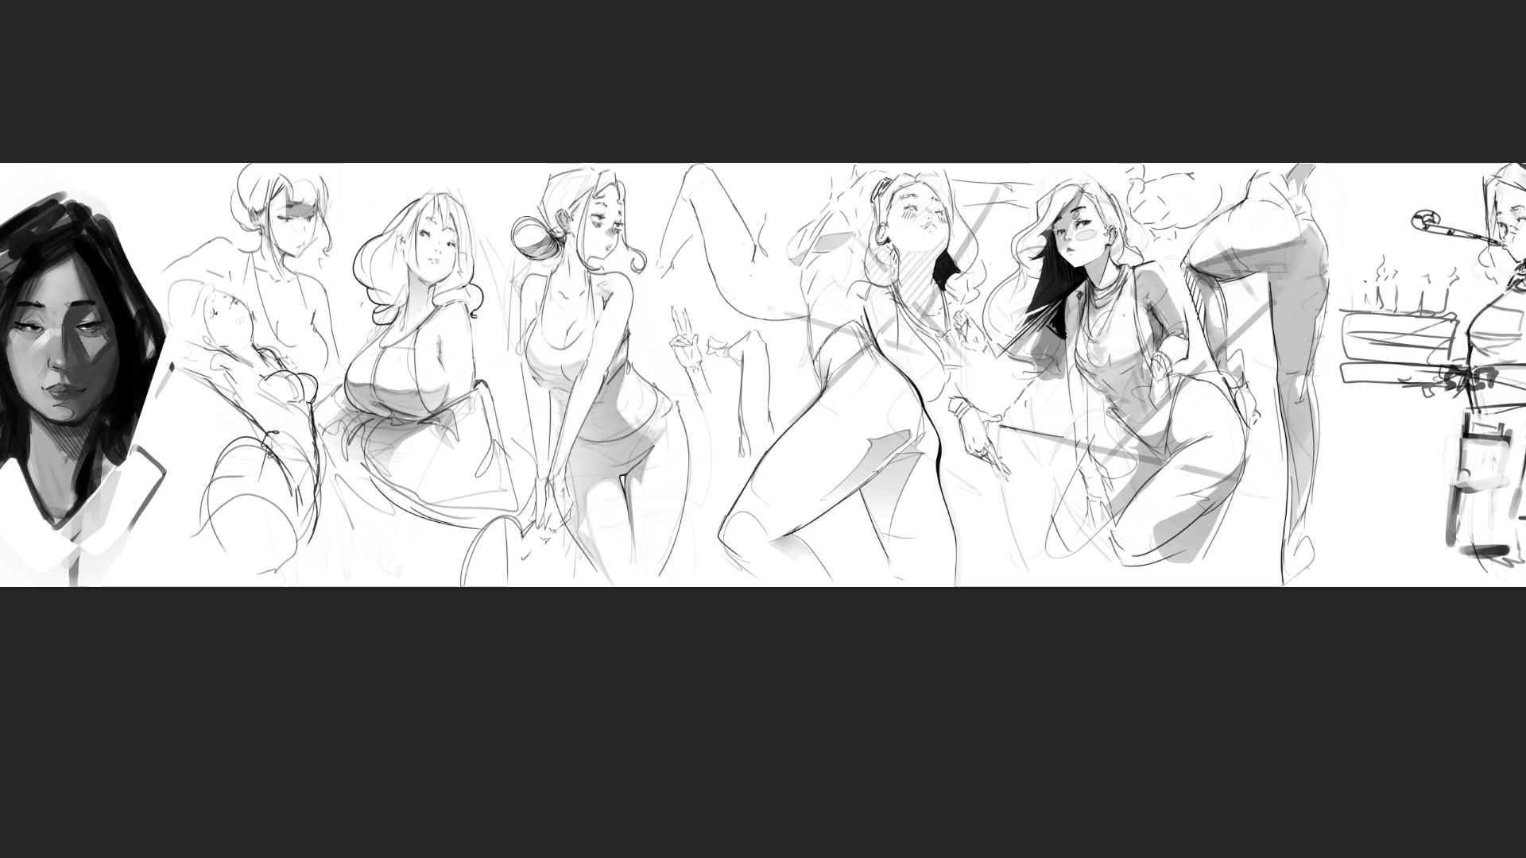
Stretch the sketch strip wider on the left and shift the face portrait further left
key("ctrl+t")
scroll(422, 694, "left", 5)
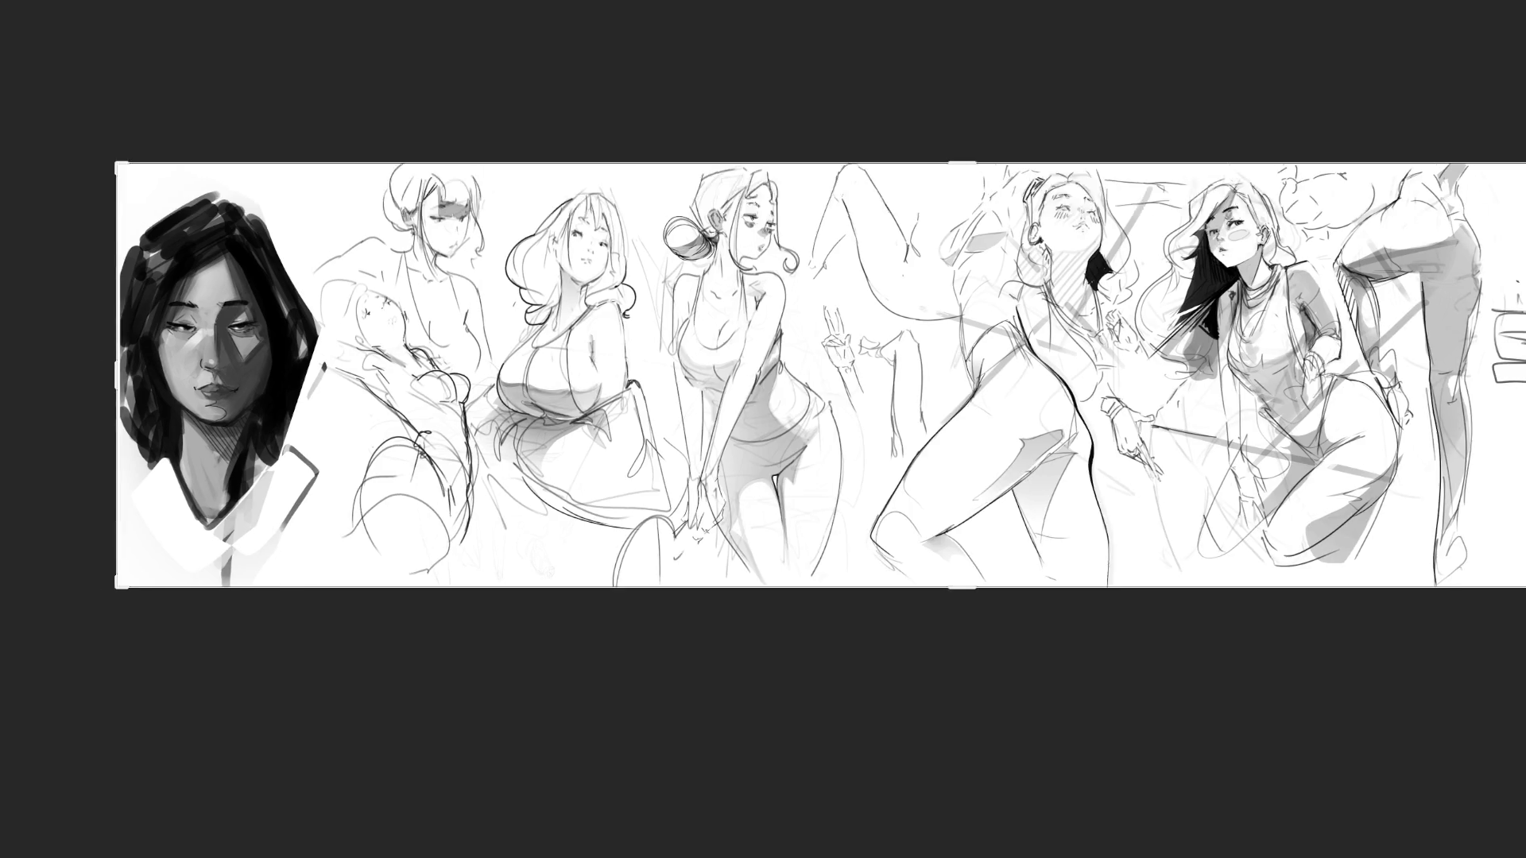
left_click_drag(171, 375, 82, 375)
key("Return")
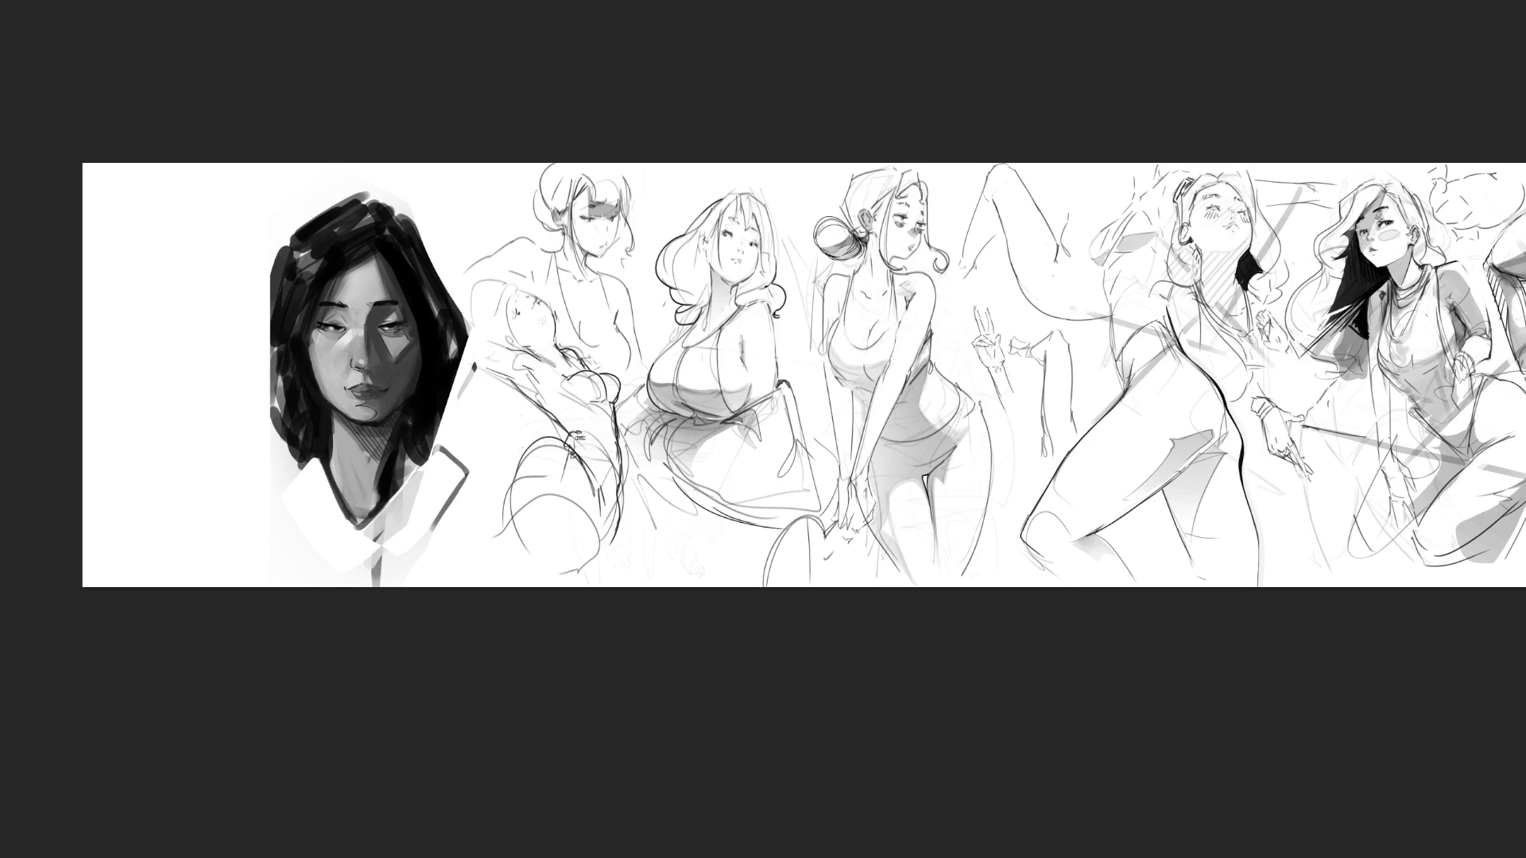
mouse_move(301, 392)
left_mouse_down()
mouse_move(221, 360)
mouse_move(112, 368)
left_mouse_up()
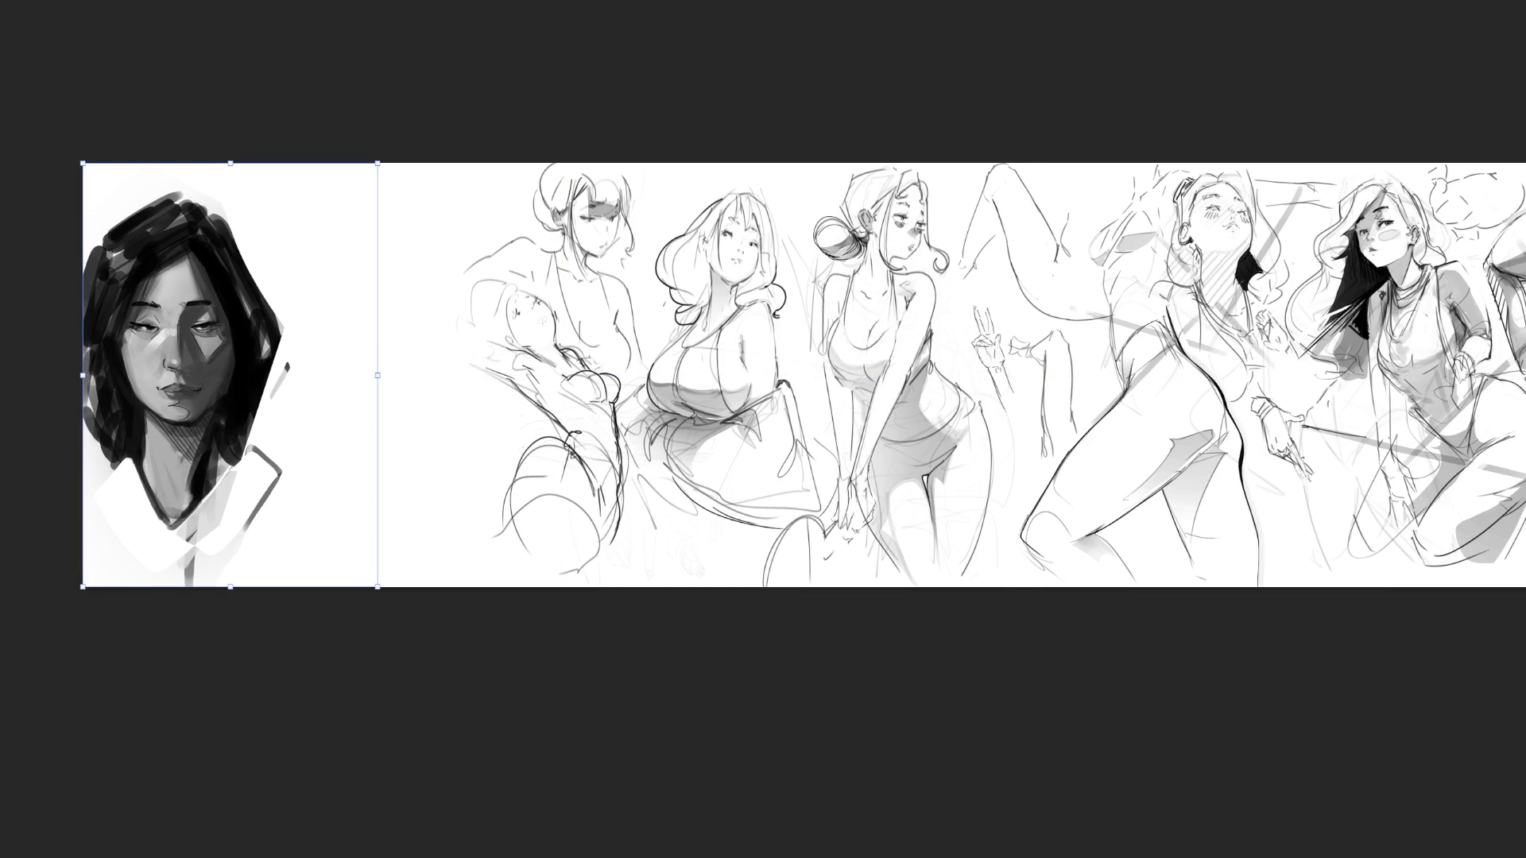
key("Return")
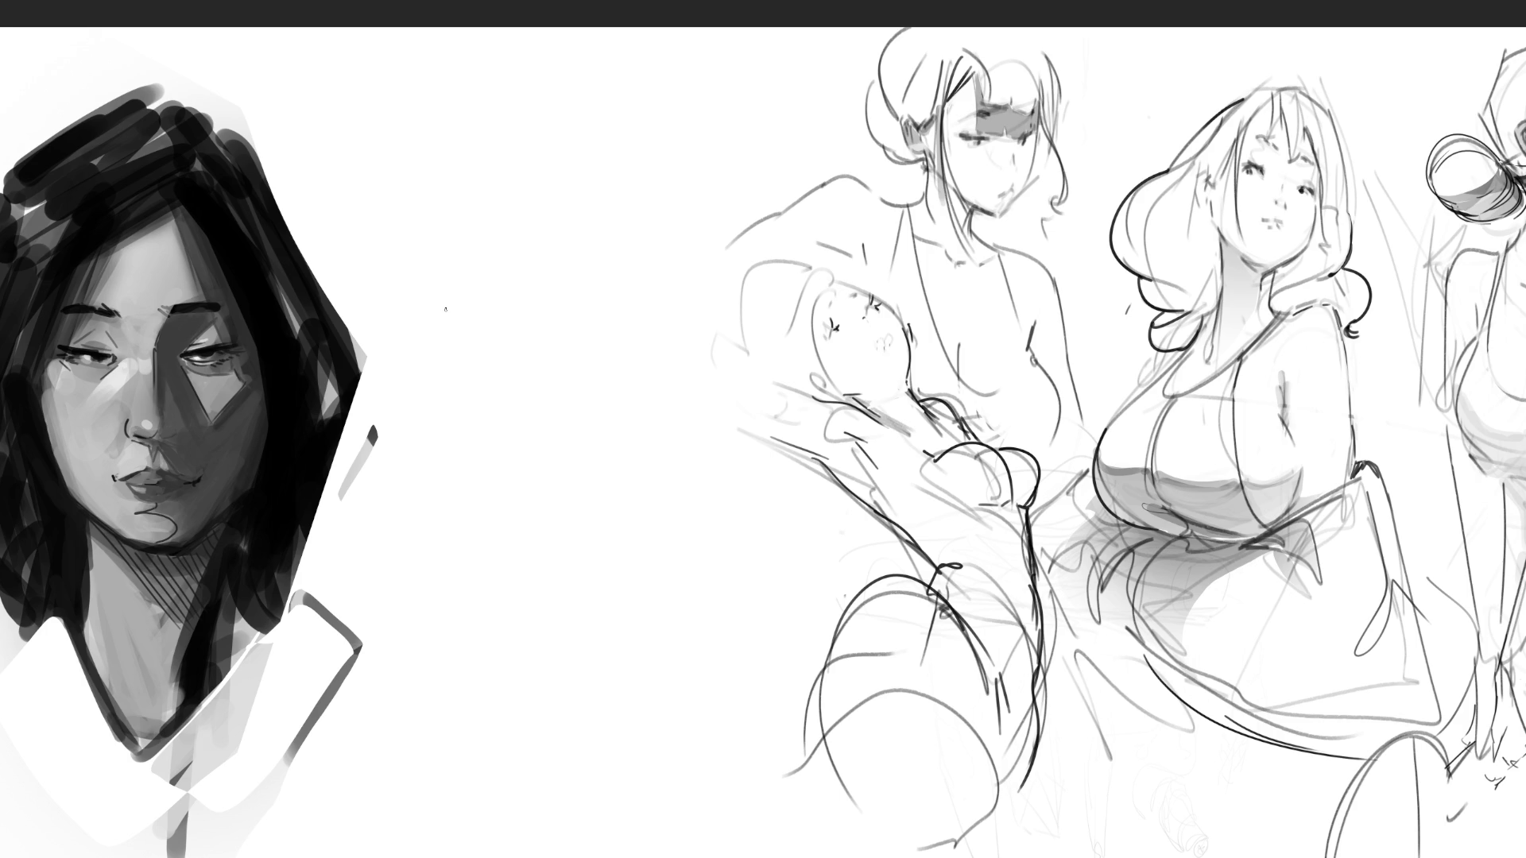
Sketch quick strokes of an eye and brow in the blank space right of the portrait
left_click_drag(528, 127, 483, 194)
mouse_move(510, 137)
left_mouse_down()
mouse_move(572, 114)
mouse_move(608, 190)
left_mouse_up()
mouse_move(468, 151)
left_mouse_down()
mouse_move(572, 99)
mouse_move(538, 142)
mouse_move(612, 104)
left_mouse_up()
mouse_move(542, 152)
left_mouse_down()
mouse_move(515, 181)
mouse_move(542, 182)
mouse_move(596, 125)
mouse_move(618, 183)
left_mouse_up()
left_click_drag(627, 178, 607, 216)
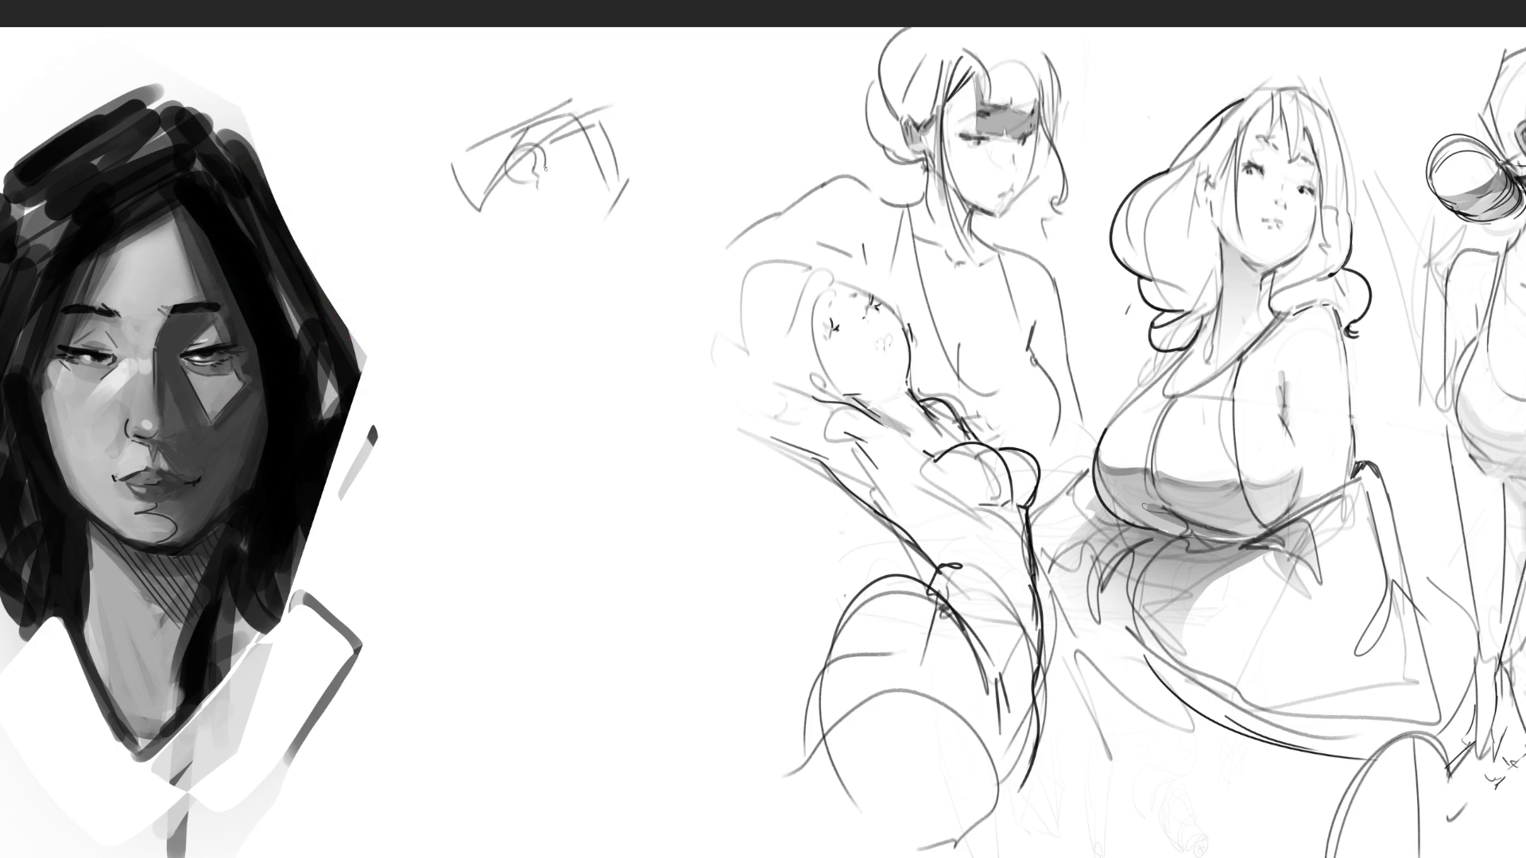
Block in the new figure's head, jaw, shoulder arc, left side and long back curve
left_click_drag(528, 188, 531, 232)
left_click_drag(508, 181, 460, 247)
mouse_move(508, 192)
left_mouse_down()
mouse_move(443, 282)
mouse_move(516, 246)
left_mouse_up()
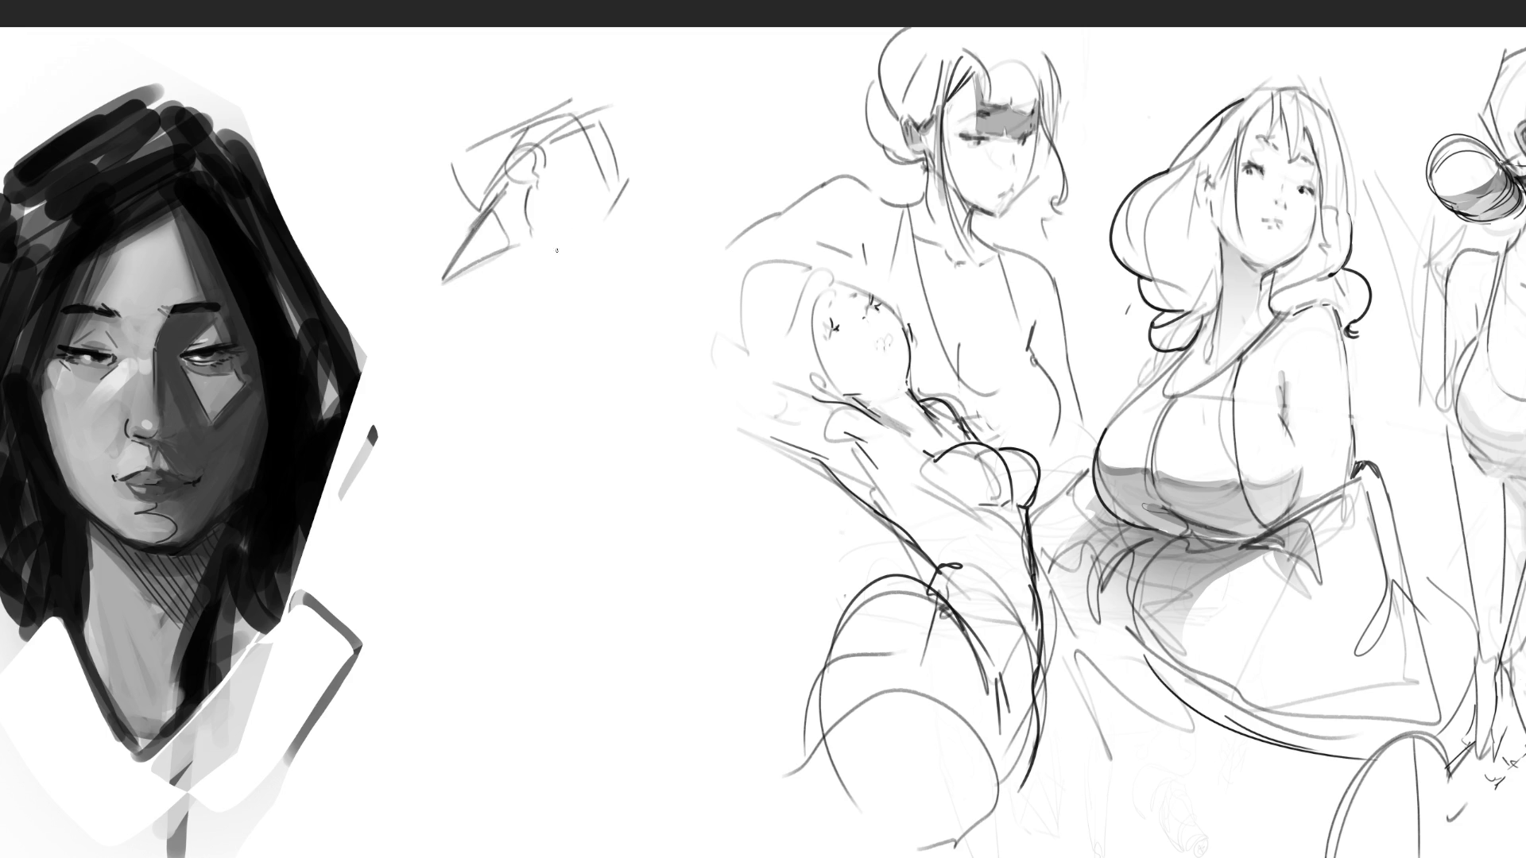
left_click_drag(429, 299, 613, 271)
left_click_drag(441, 279, 440, 451)
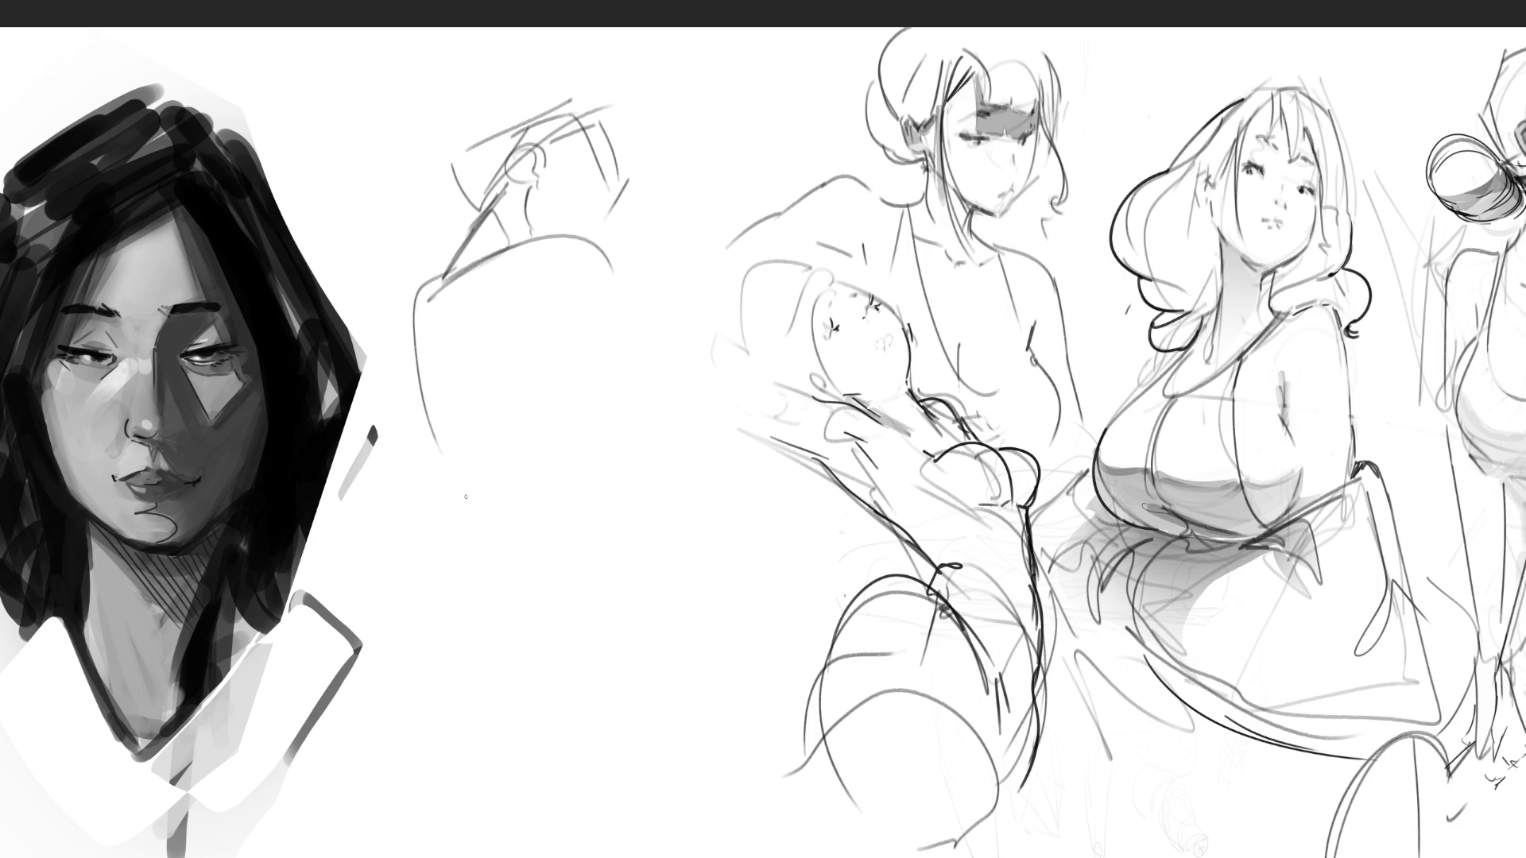
left_click_drag(443, 300, 576, 598)
mouse_move(433, 423)
left_mouse_down()
mouse_move(587, 585)
mouse_move(612, 449)
mouse_move(621, 539)
left_mouse_up()
Add the lower-body, hip and leg curves plus extra contours to the figure
left_click_drag(528, 322, 565, 327)
left_click_drag(613, 258, 656, 375)
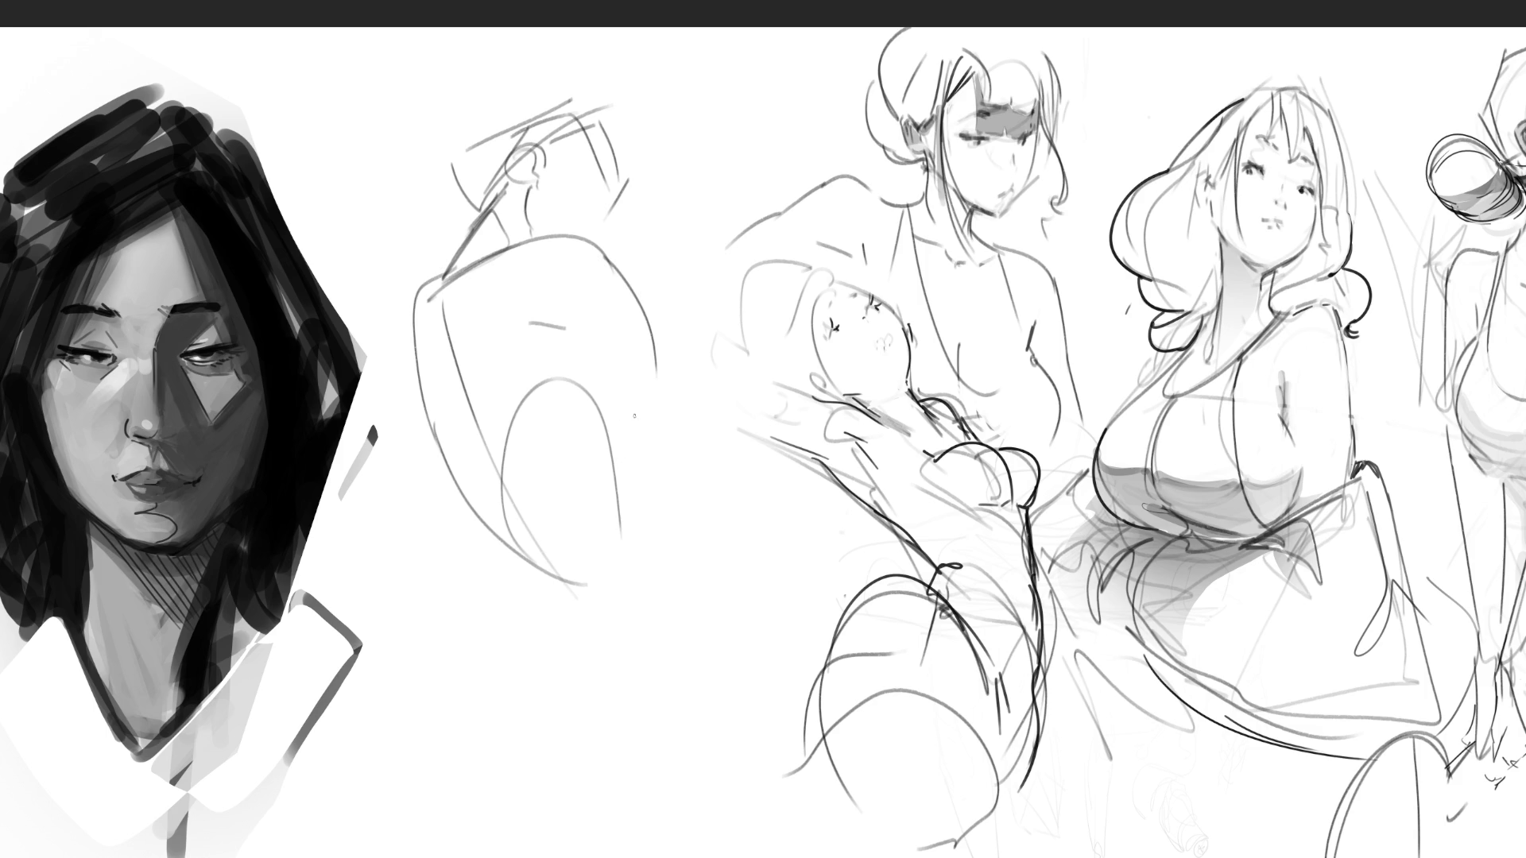
mouse_move(602, 393)
left_mouse_down()
mouse_move(627, 464)
mouse_move(633, 448)
mouse_move(657, 458)
left_mouse_up()
left_click_drag(516, 561, 694, 779)
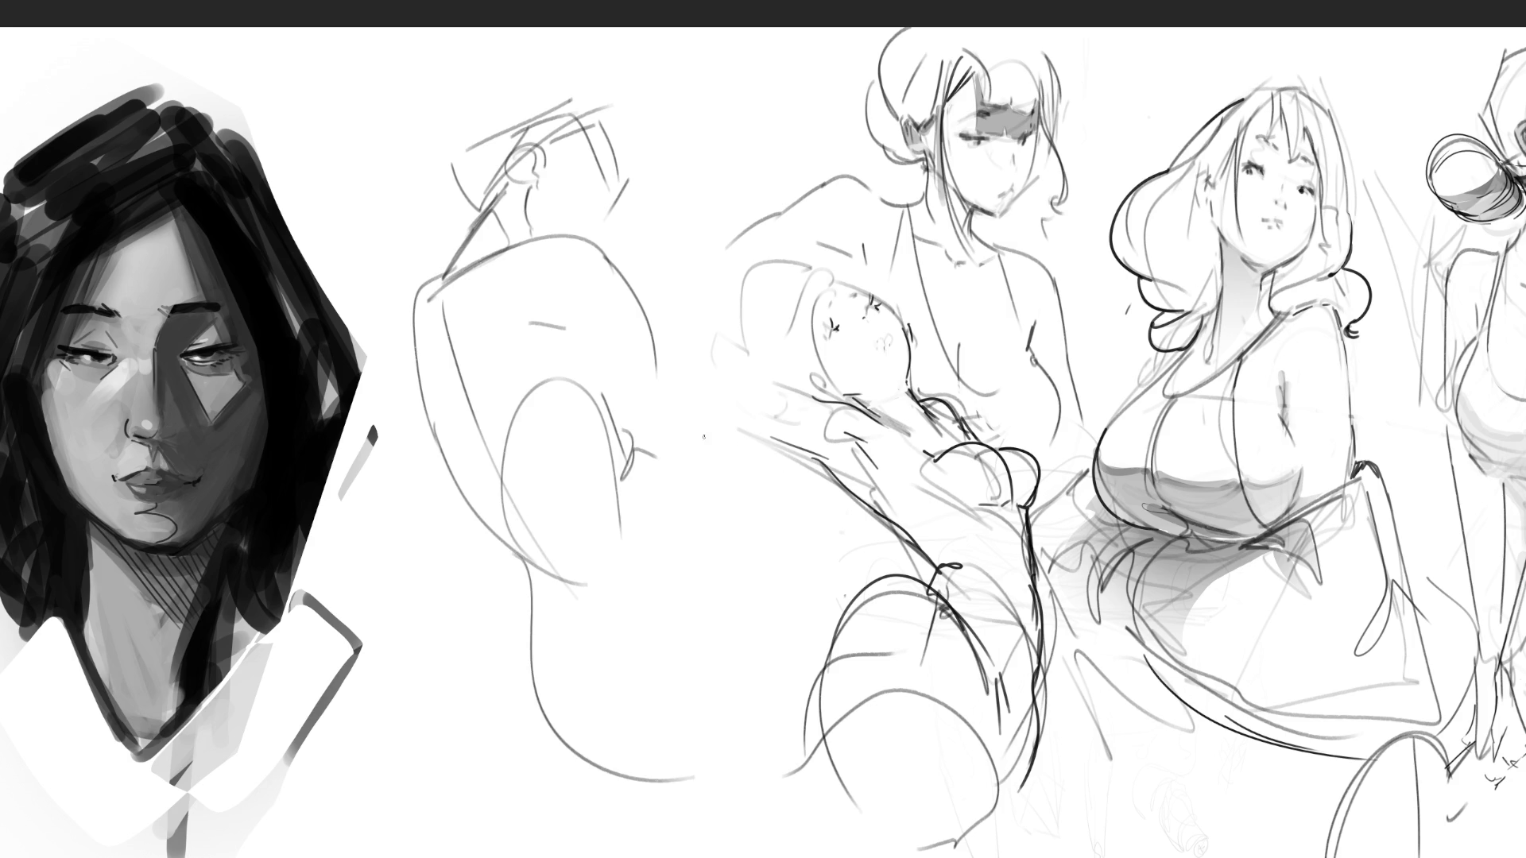
mouse_move(662, 459)
left_mouse_down()
mouse_move(827, 597)
mouse_move(765, 699)
left_mouse_up()
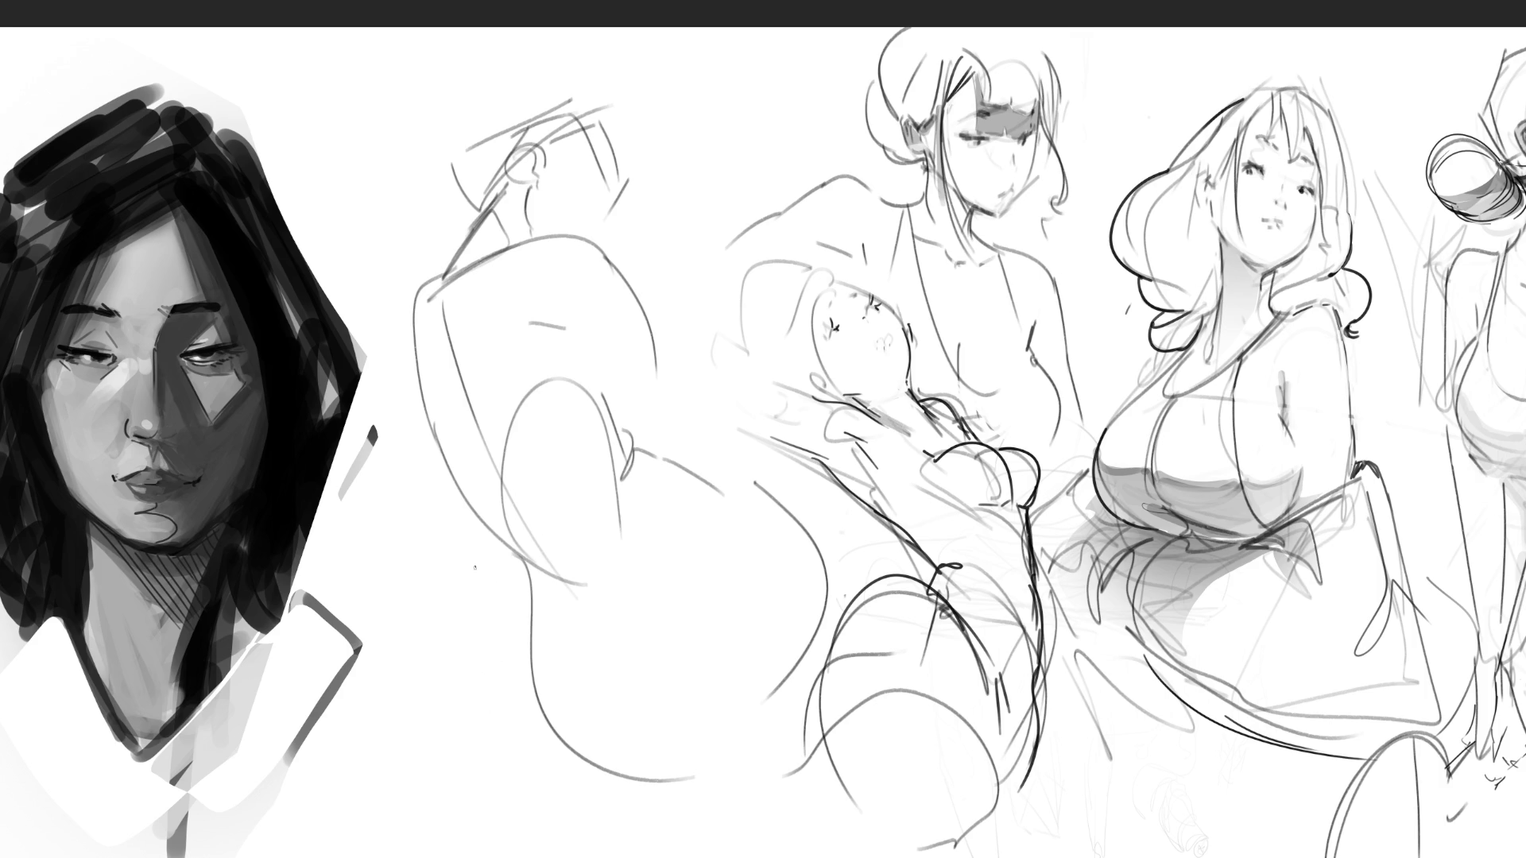
mouse_move(402, 503)
left_mouse_down()
mouse_move(407, 588)
mouse_move(521, 712)
mouse_move(438, 501)
left_mouse_up()
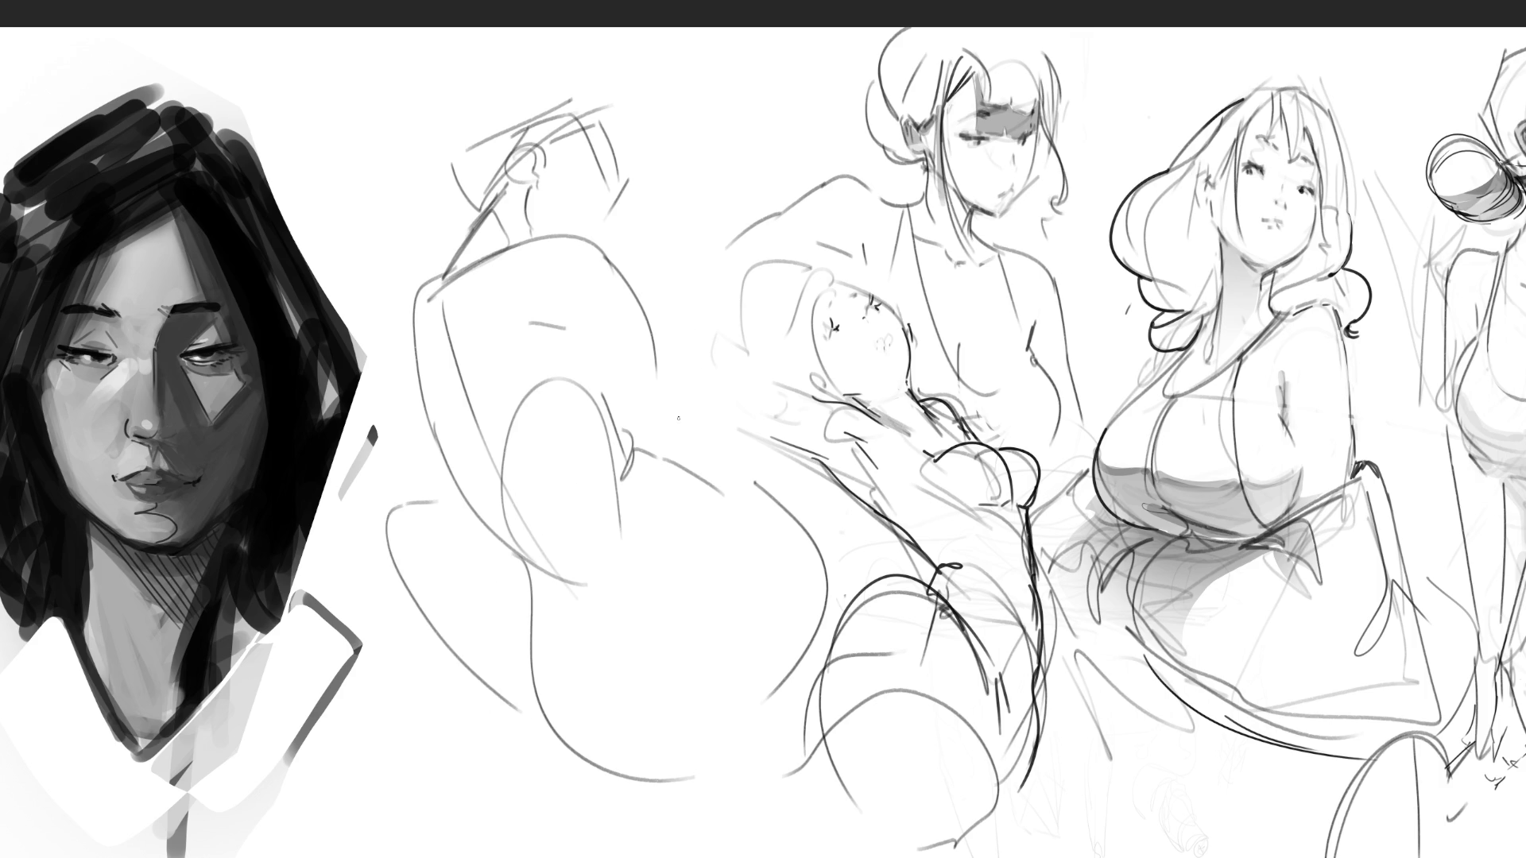
mouse_move(665, 453)
left_mouse_down()
mouse_move(660, 328)
mouse_move(696, 283)
left_mouse_up()
Sketch the curves of the raised arm near the head
left_click_drag(583, 187, 587, 199)
left_click_drag(587, 107, 660, 190)
mouse_move(664, 159)
left_mouse_down()
mouse_move(680, 154)
mouse_move(721, 230)
left_mouse_up()
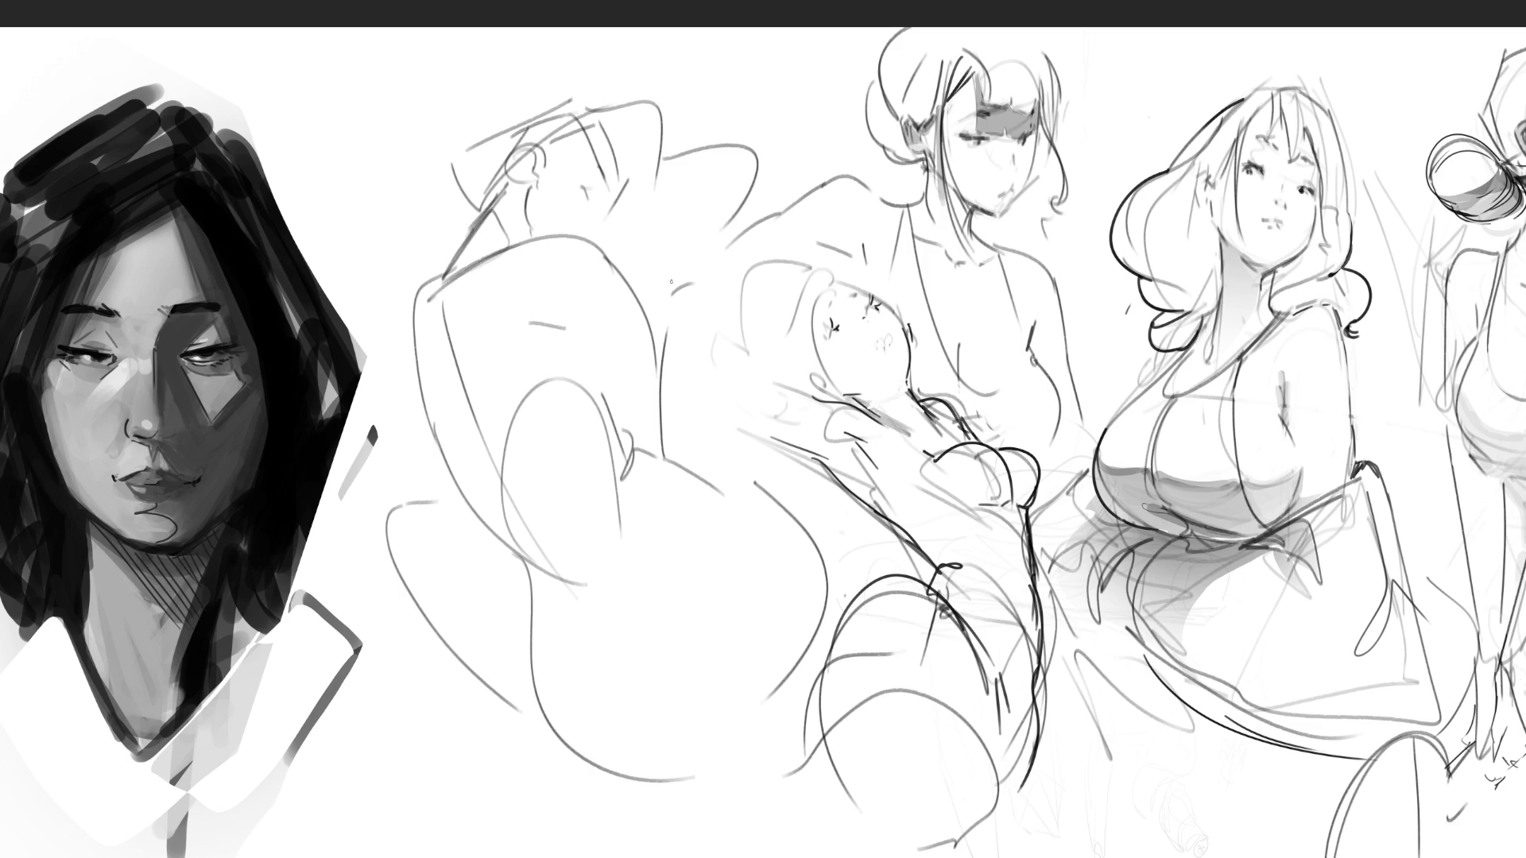
Extend the raised arm upward and add interior lines across the back and shoulder
left_click_drag(650, 90, 719, 29)
left_click_drag(766, 28, 778, 158)
left_click_drag(484, 362, 517, 400)
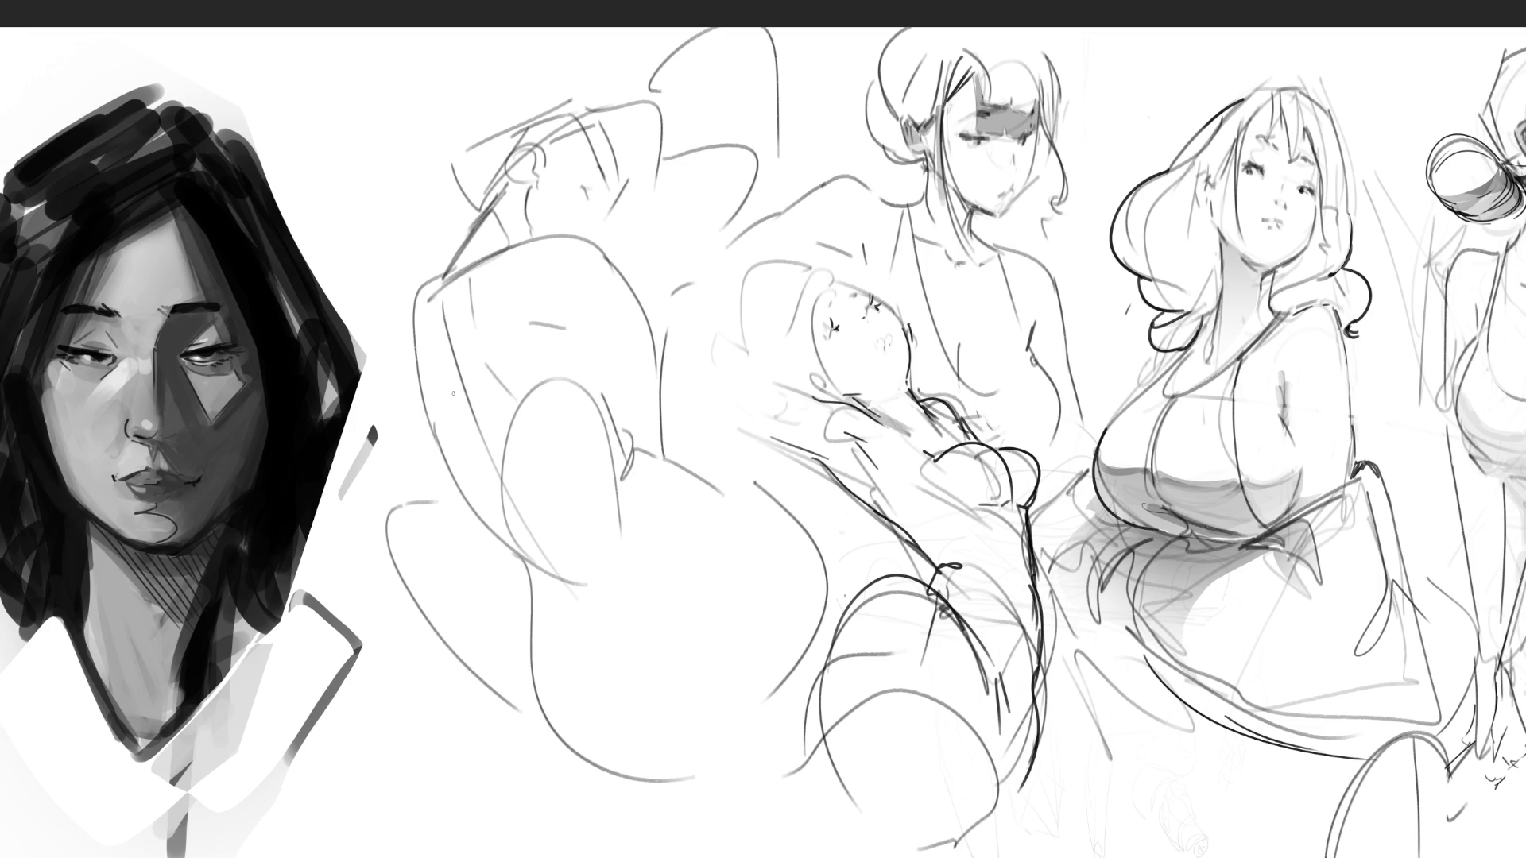
left_click_drag(433, 341, 440, 410)
left_click_drag(569, 322, 610, 392)
left_click_drag(631, 427, 657, 435)
Draw a small rounded square near the lower back, redrawing it slightly further left
mouse_move(639, 651)
left_mouse_down()
mouse_move(680, 570)
mouse_move(589, 538)
mouse_move(621, 651)
left_mouse_up()
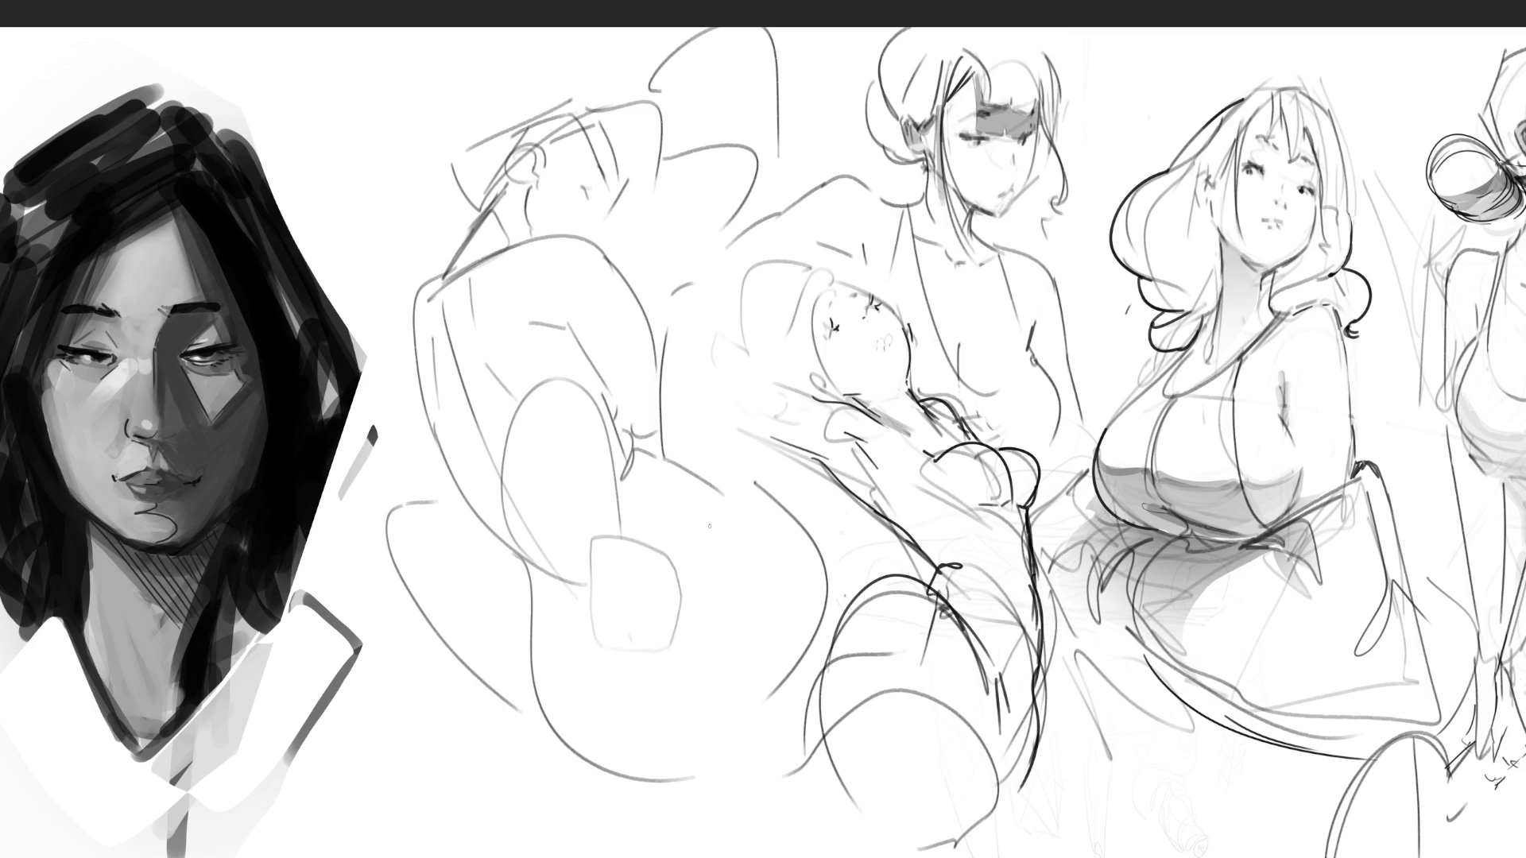
key("ctrl+z")
mouse_move(574, 559)
left_mouse_down()
mouse_move(665, 641)
mouse_move(624, 559)
left_mouse_up()
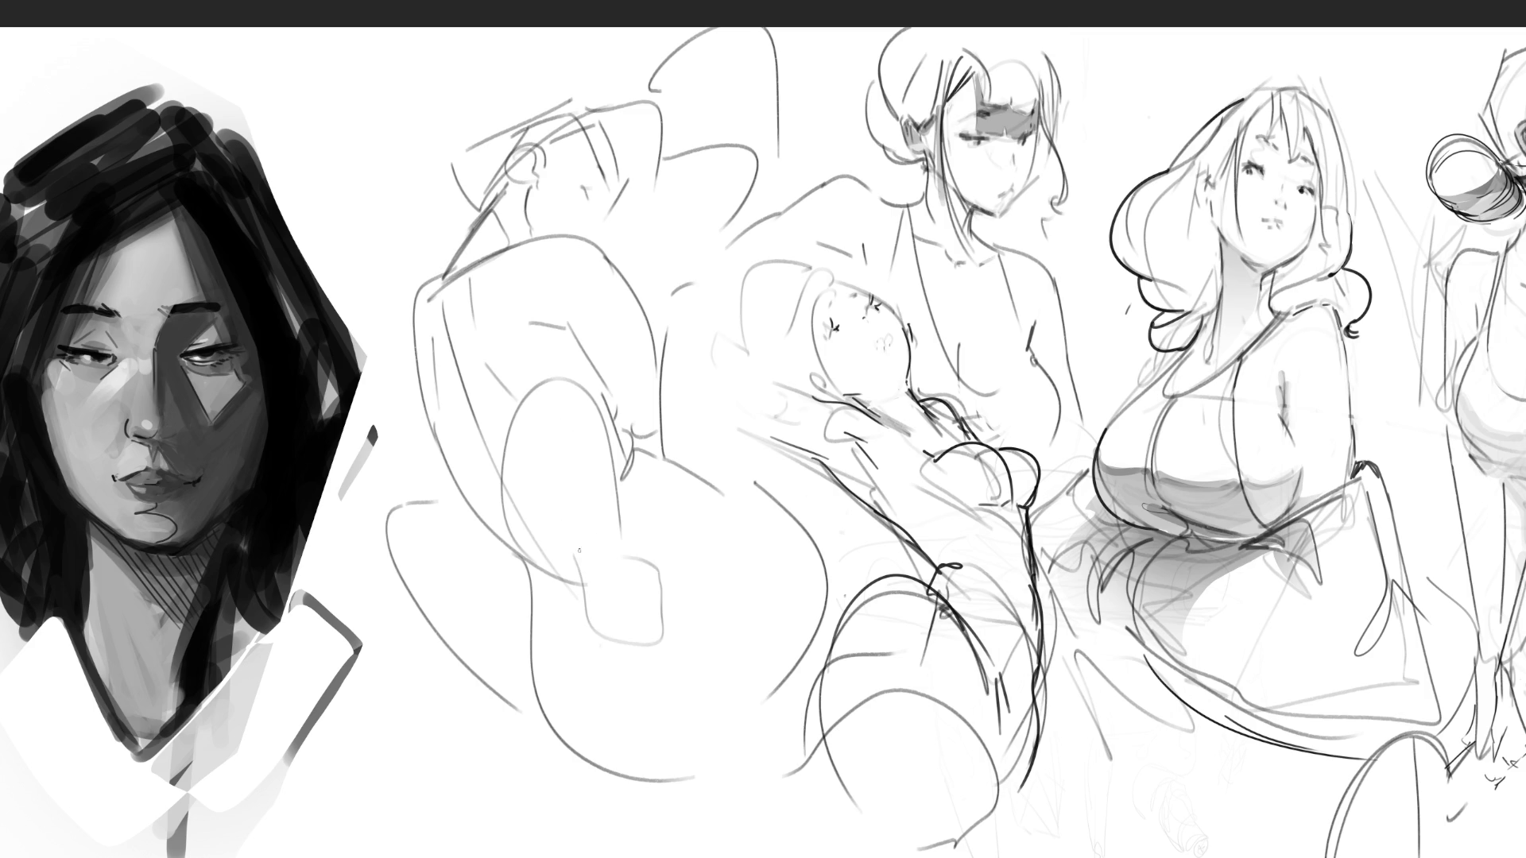
Add a hooked curve and refine the figure's upper lines
mouse_move(490, 454)
left_mouse_down()
mouse_move(526, 531)
mouse_move(544, 449)
mouse_move(492, 431)
left_mouse_up()
mouse_move(427, 294)
left_mouse_down()
mouse_move(423, 320)
mouse_move(465, 379)
left_mouse_up()
left_click_drag(464, 362, 477, 258)
mouse_move(475, 263)
left_mouse_down()
mouse_move(492, 215)
mouse_move(460, 265)
left_mouse_up()
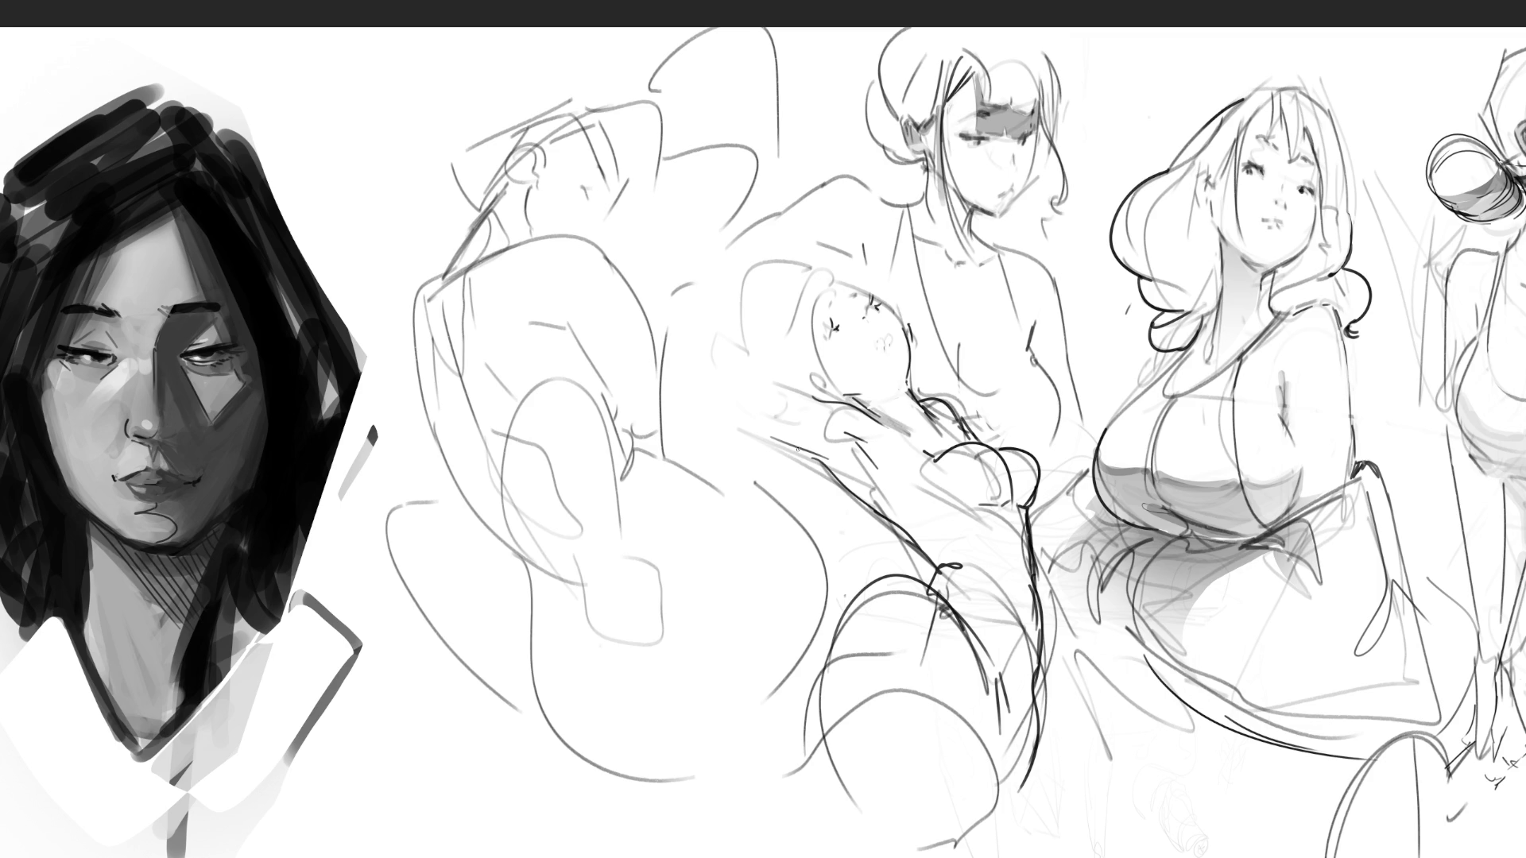
Fade the old gesture sketch and redraw the head, shoulder curve and neck-to-chest line over it
mouse_move(793, 451)
left_mouse_down()
mouse_move(763, 354)
mouse_move(669, 260)
mouse_move(723, 340)
mouse_move(725, 419)
mouse_move(708, 227)
mouse_move(707, 413)
mouse_move(770, 411)
left_mouse_up()
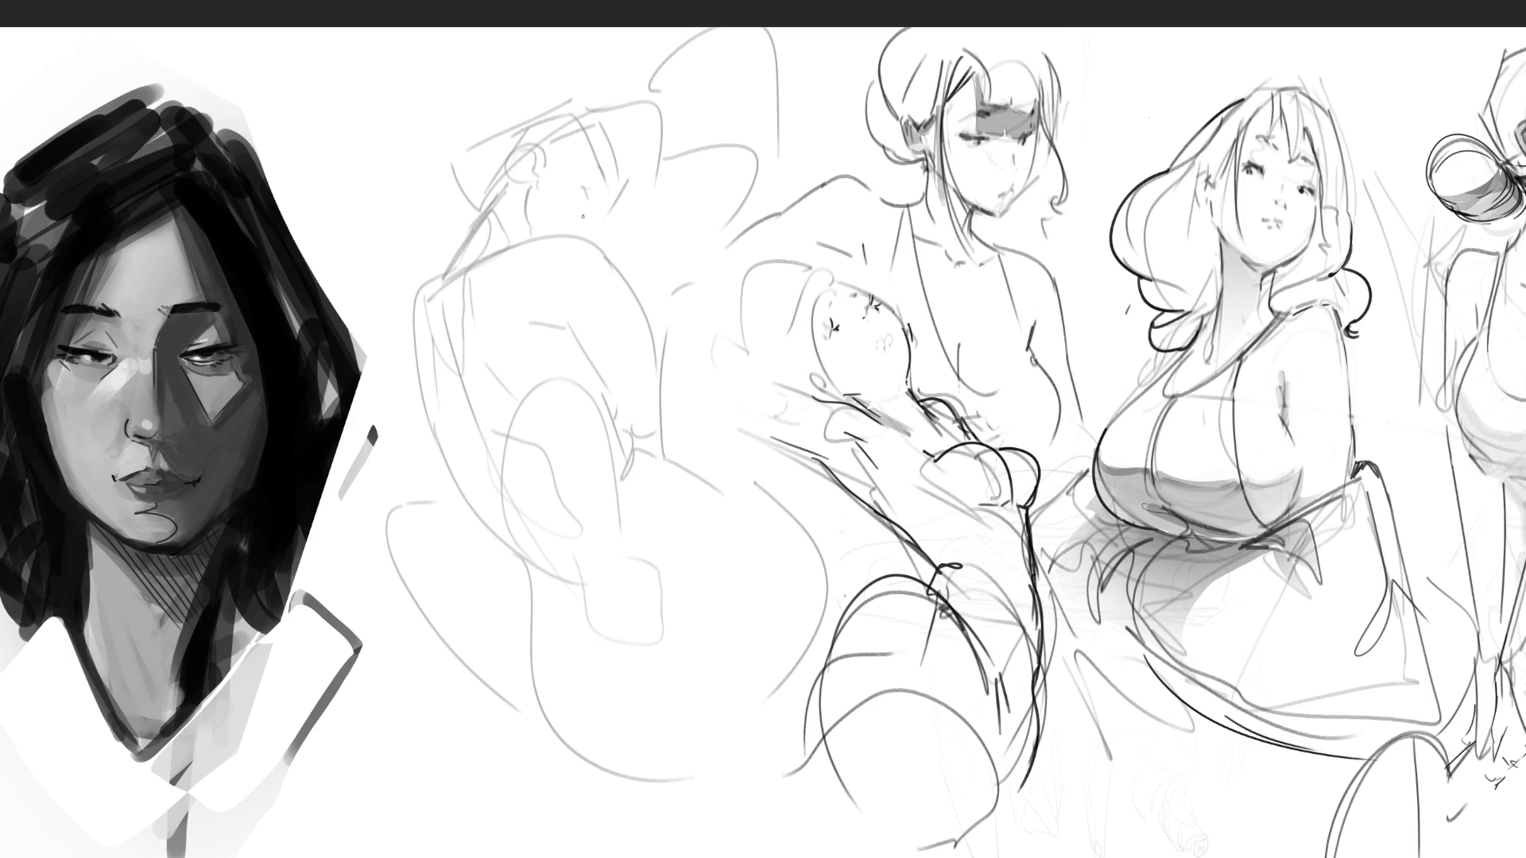
mouse_move(559, 243)
left_mouse_down()
mouse_move(559, 205)
mouse_move(602, 180)
mouse_move(618, 239)
mouse_move(540, 271)
left_mouse_up()
mouse_move(619, 213)
left_mouse_down()
mouse_move(629, 307)
mouse_move(571, 290)
mouse_move(501, 496)
left_mouse_up()
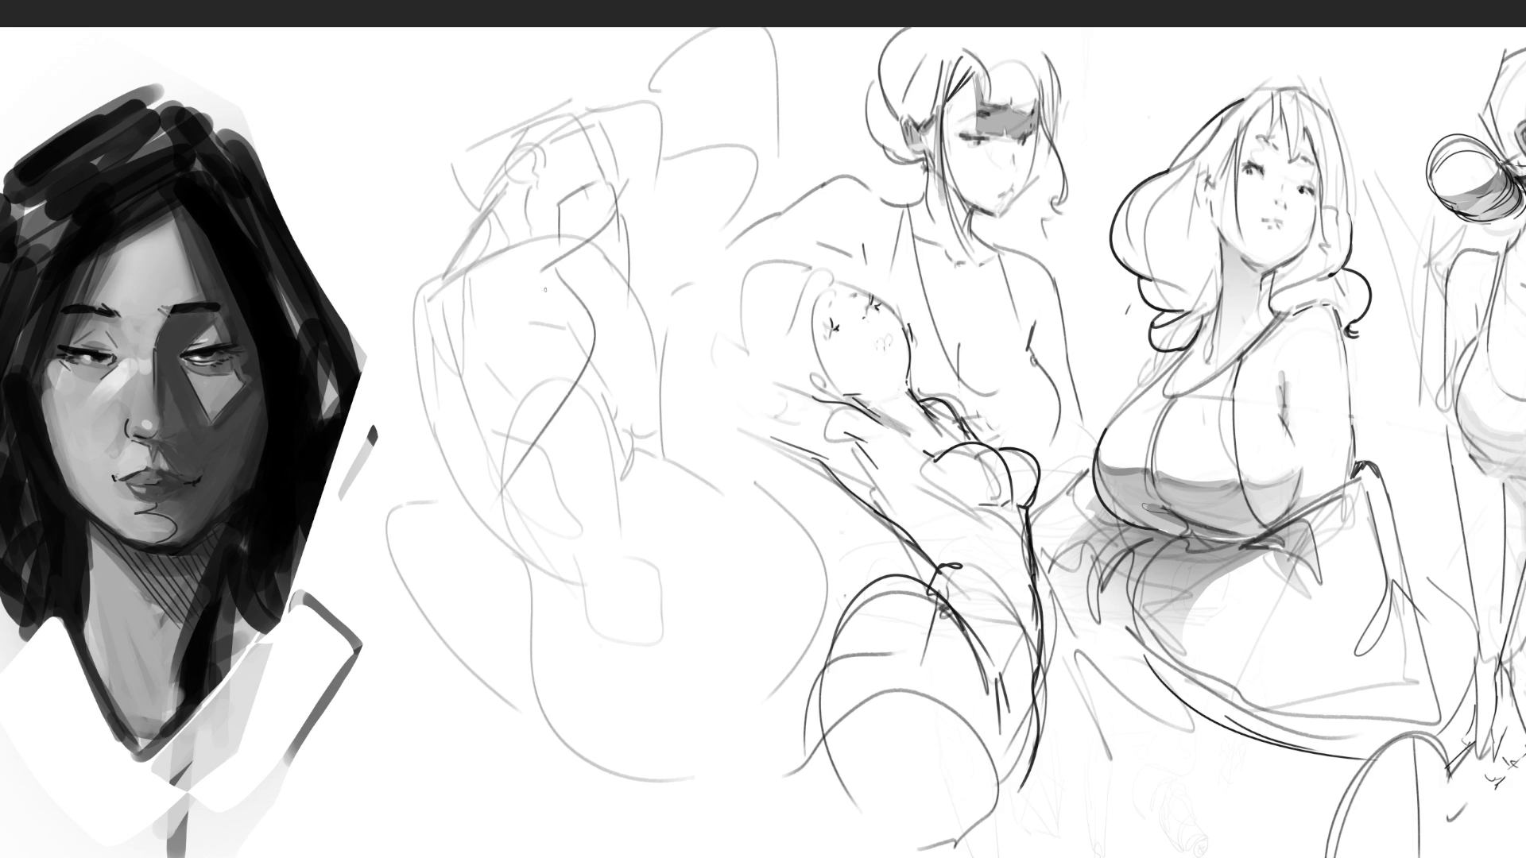
mouse_move(562, 251)
left_mouse_down()
mouse_move(505, 242)
mouse_move(455, 317)
left_mouse_up()
left_click_drag(636, 365, 632, 470)
left_click_drag(633, 276, 662, 430)
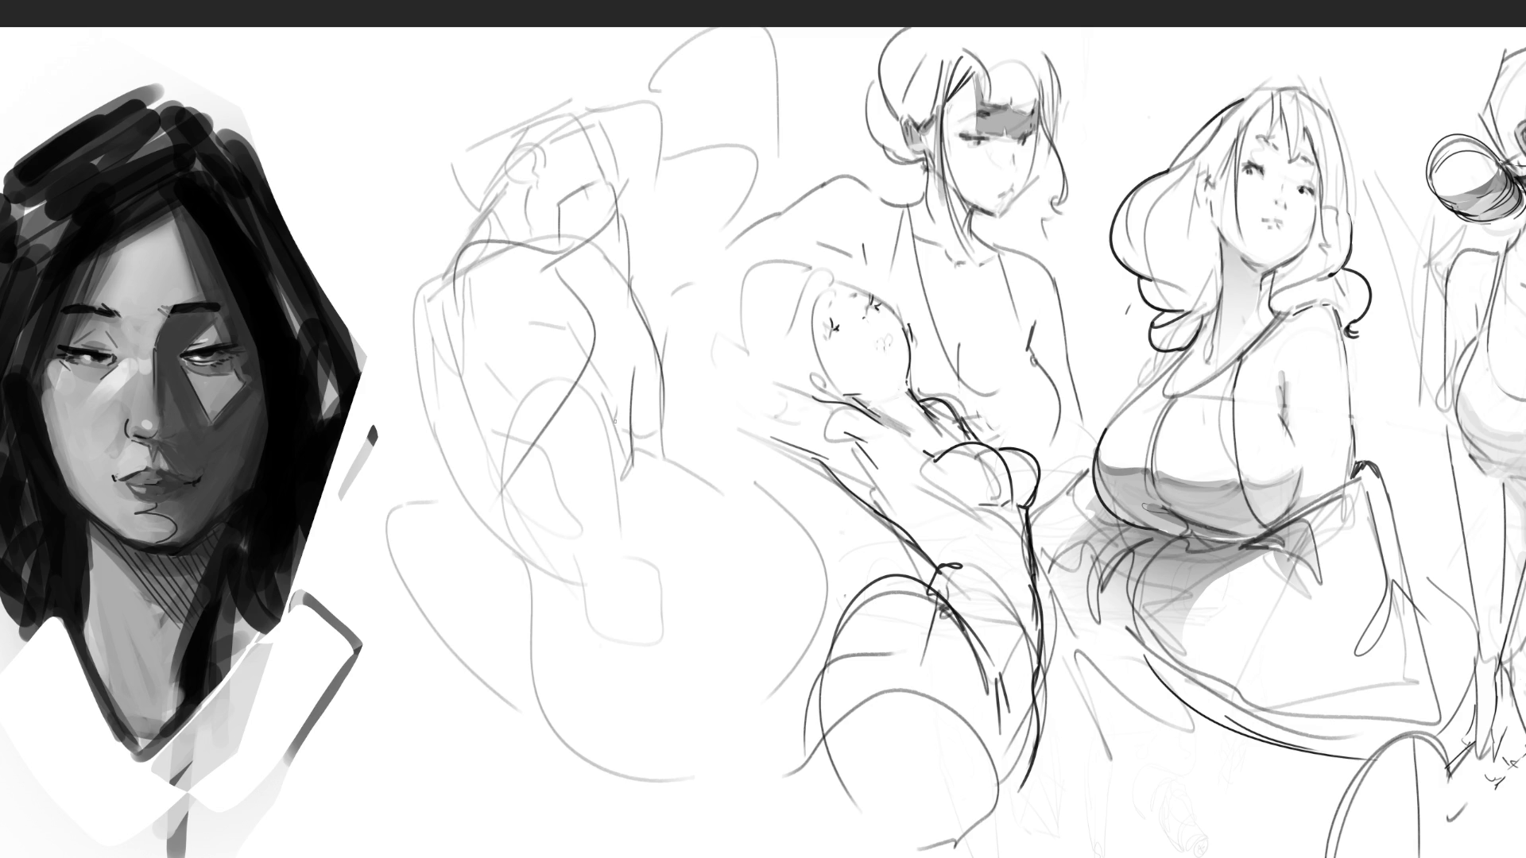
Sketch the long body lines, reinforce the side and rough in the hips and lower body
left_click_drag(620, 261, 509, 688)
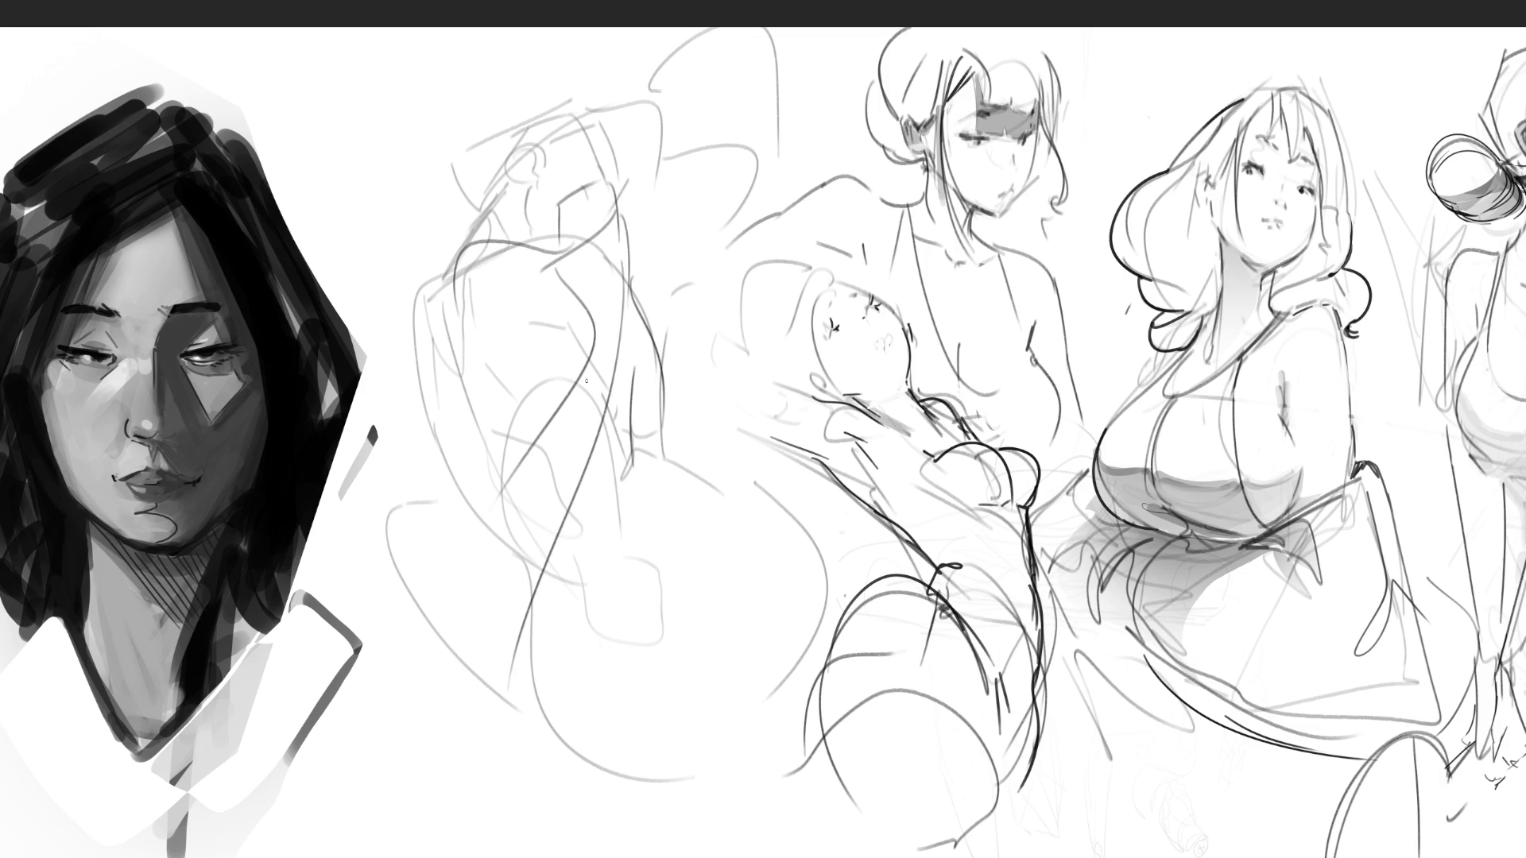
mouse_move(560, 259)
left_mouse_down()
mouse_move(610, 346)
mouse_move(543, 550)
left_mouse_up()
left_click_drag(605, 440, 544, 576)
left_click_drag(620, 392, 555, 600)
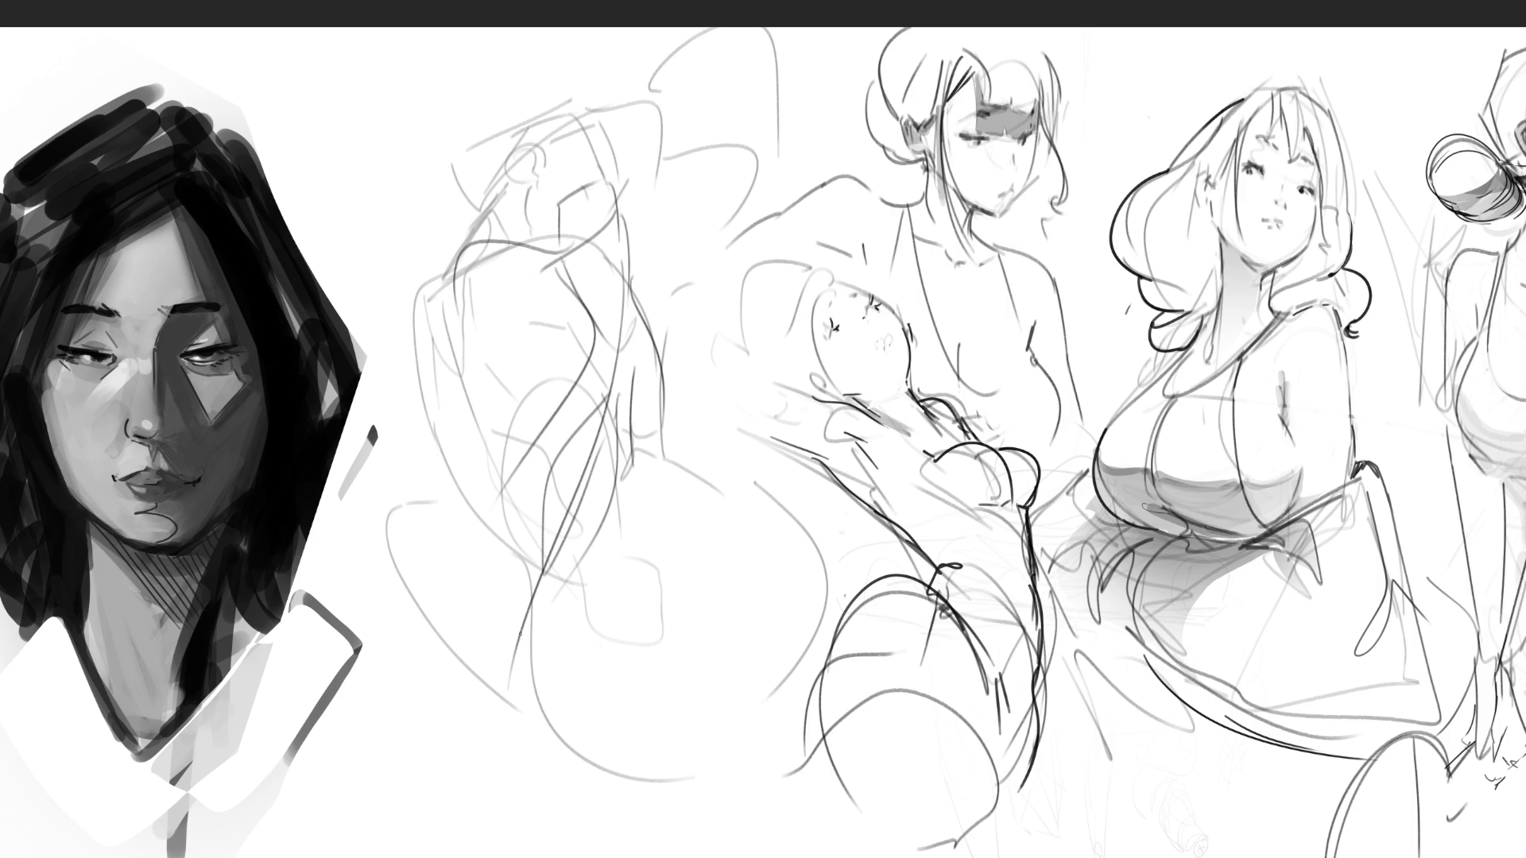
left_click_drag(541, 565, 463, 694)
mouse_move(549, 596)
left_mouse_down()
mouse_move(577, 636)
mouse_move(553, 698)
left_mouse_up()
mouse_move(473, 697)
left_mouse_down()
mouse_move(517, 704)
mouse_move(595, 784)
left_mouse_up()
mouse_move(568, 652)
left_mouse_down()
mouse_move(476, 695)
mouse_move(564, 731)
left_mouse_up()
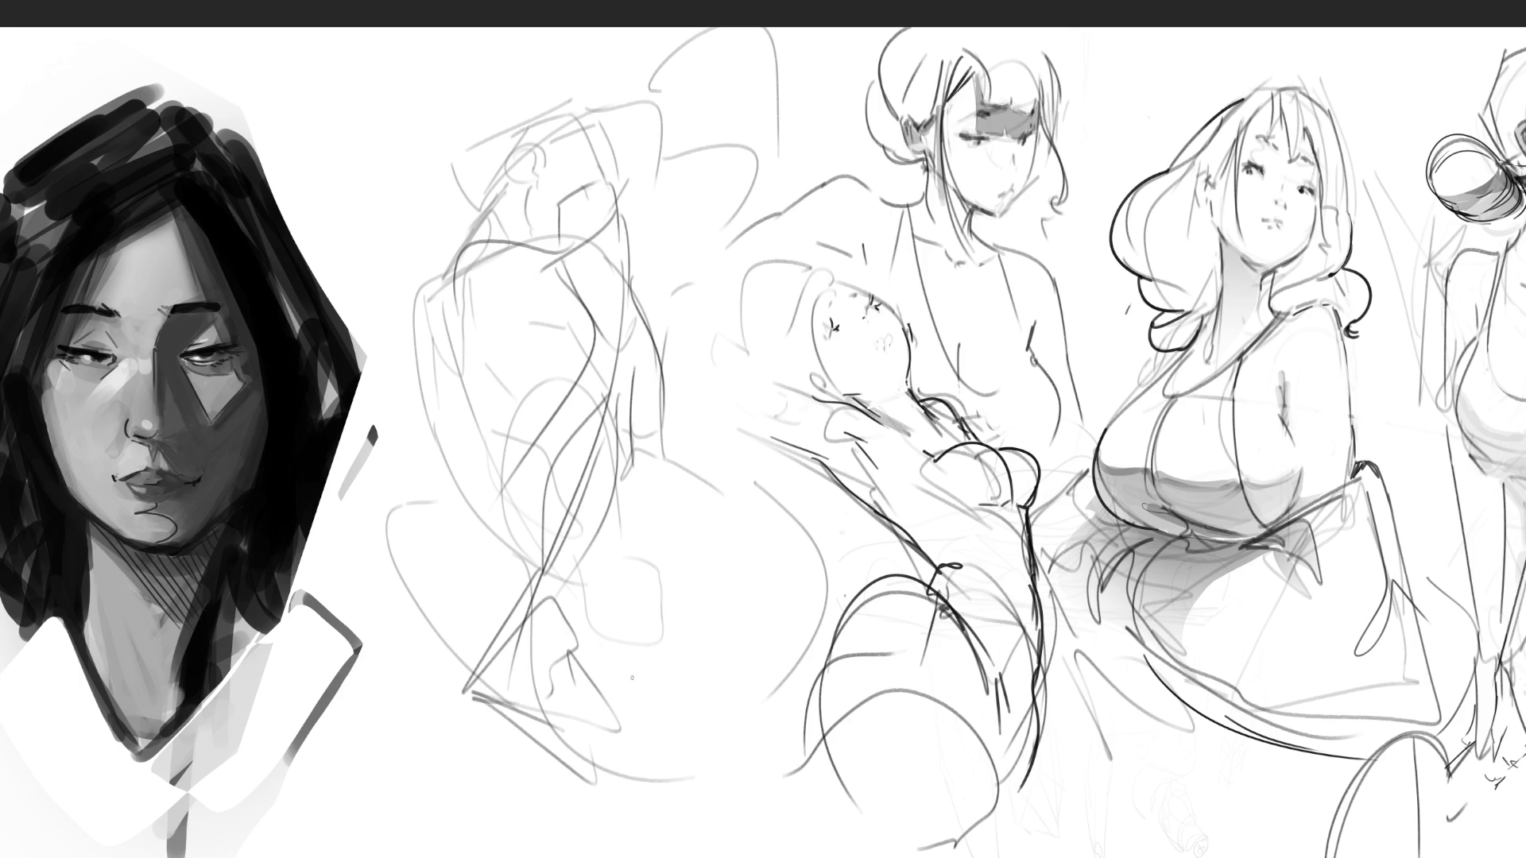
Draw the back diagonal, the long left edge, leg lines and curves down the left side
left_click_drag(635, 502, 559, 651)
left_click_drag(499, 361, 415, 675)
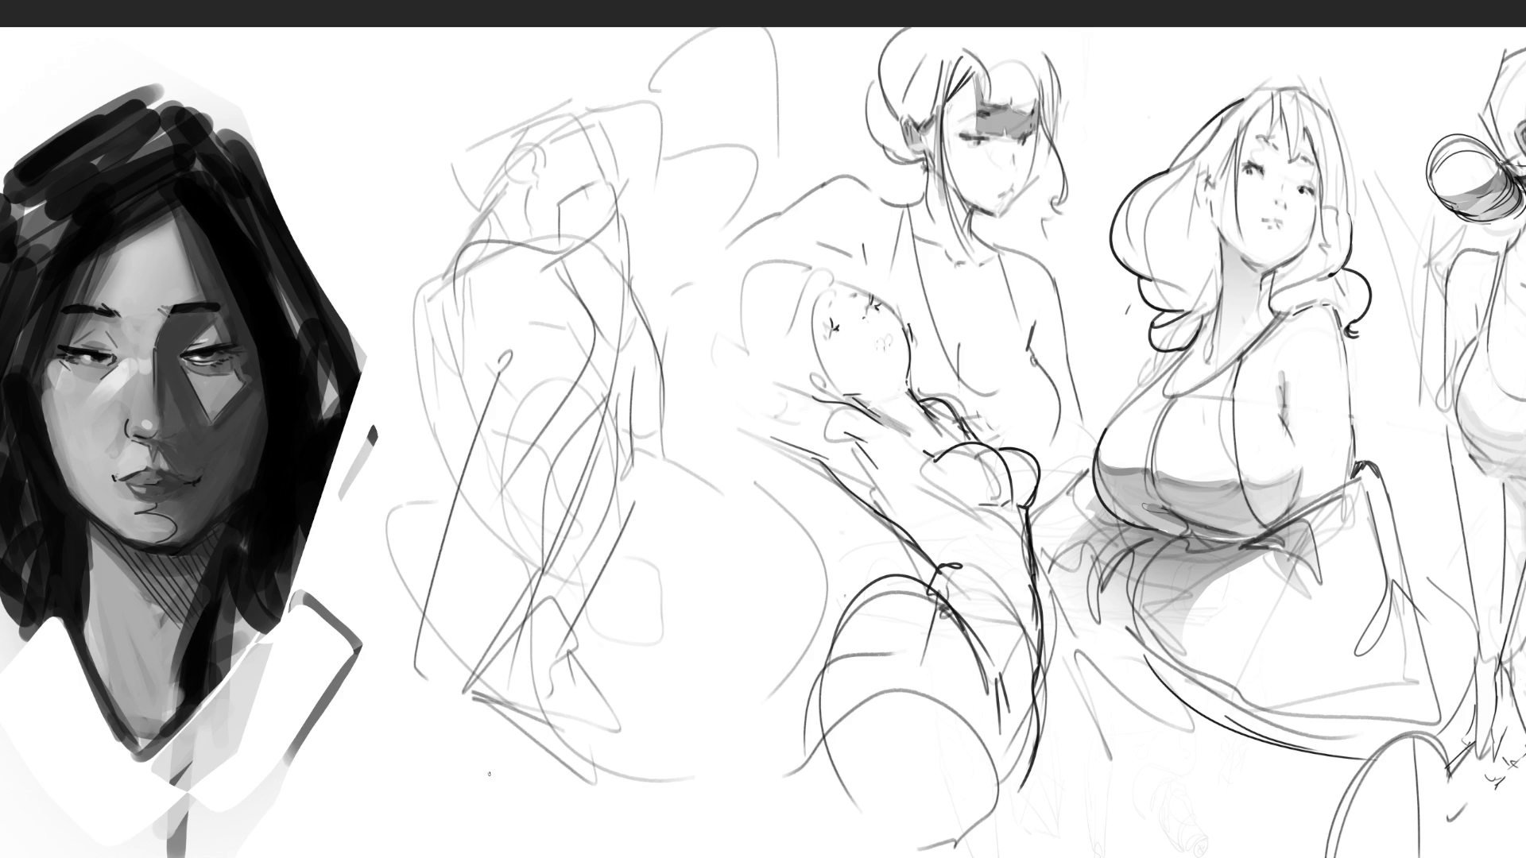
left_click_drag(588, 647, 776, 844)
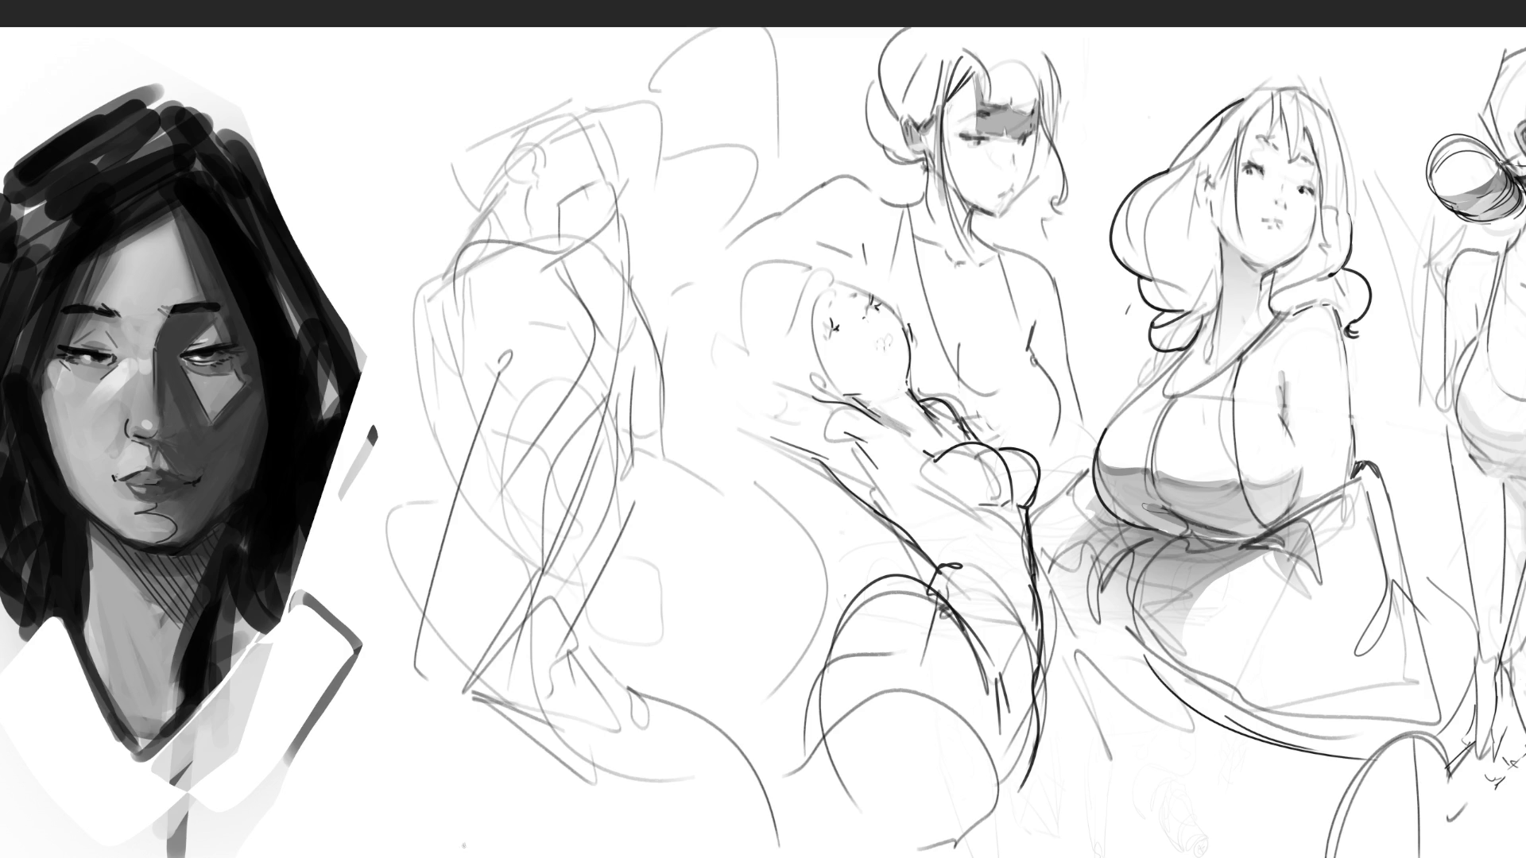
left_click_drag(400, 693, 458, 857)
left_click_drag(472, 777, 600, 768)
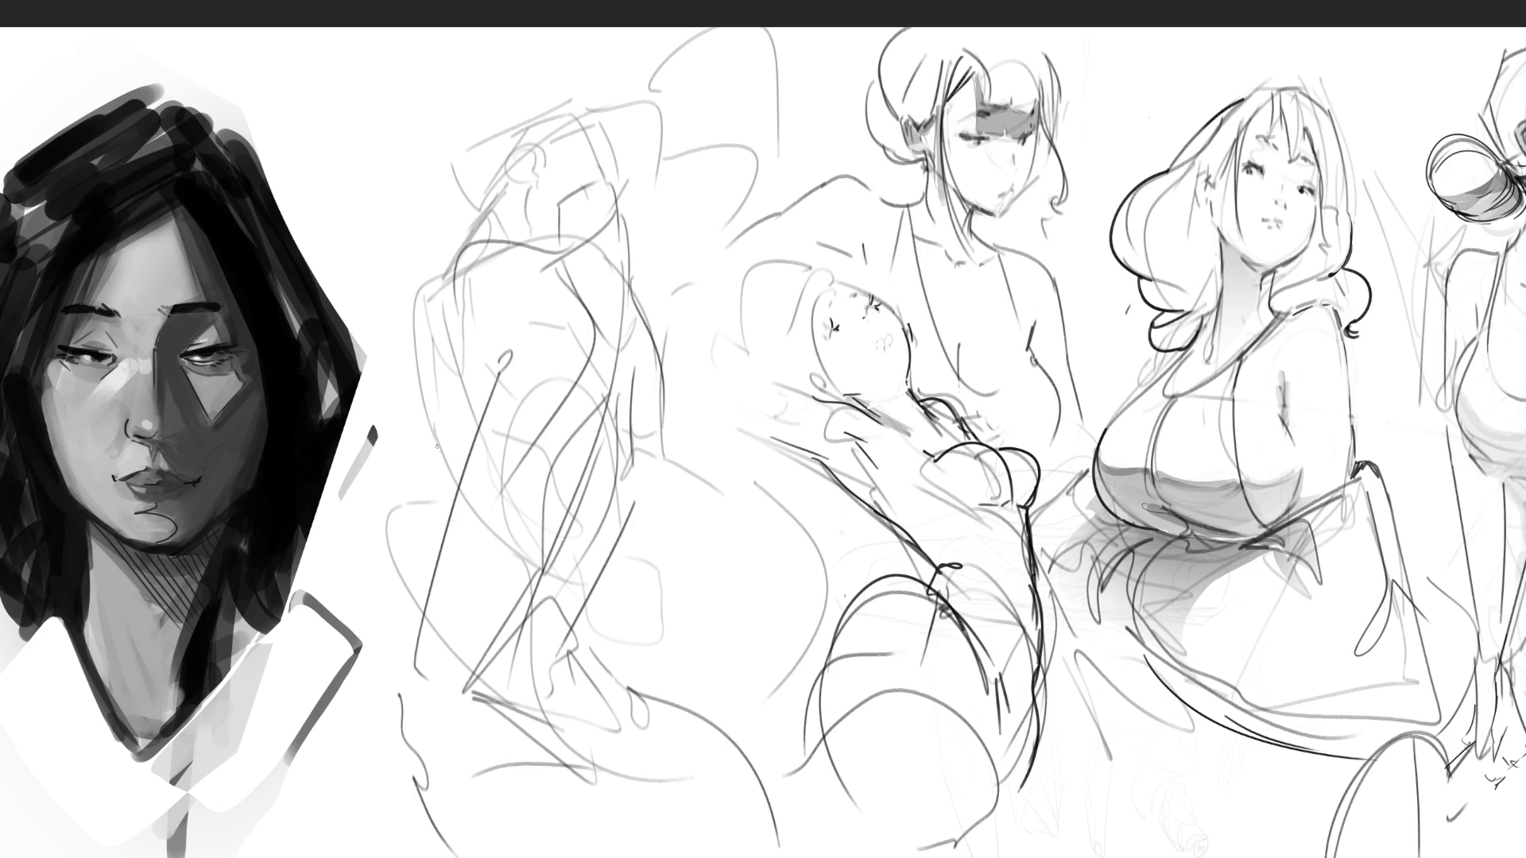
mouse_move(412, 513)
left_mouse_down()
mouse_move(422, 539)
mouse_move(413, 526)
left_mouse_up()
left_click_drag(445, 302, 403, 531)
mouse_move(401, 475)
left_mouse_down()
mouse_move(359, 739)
mouse_move(370, 784)
left_mouse_up()
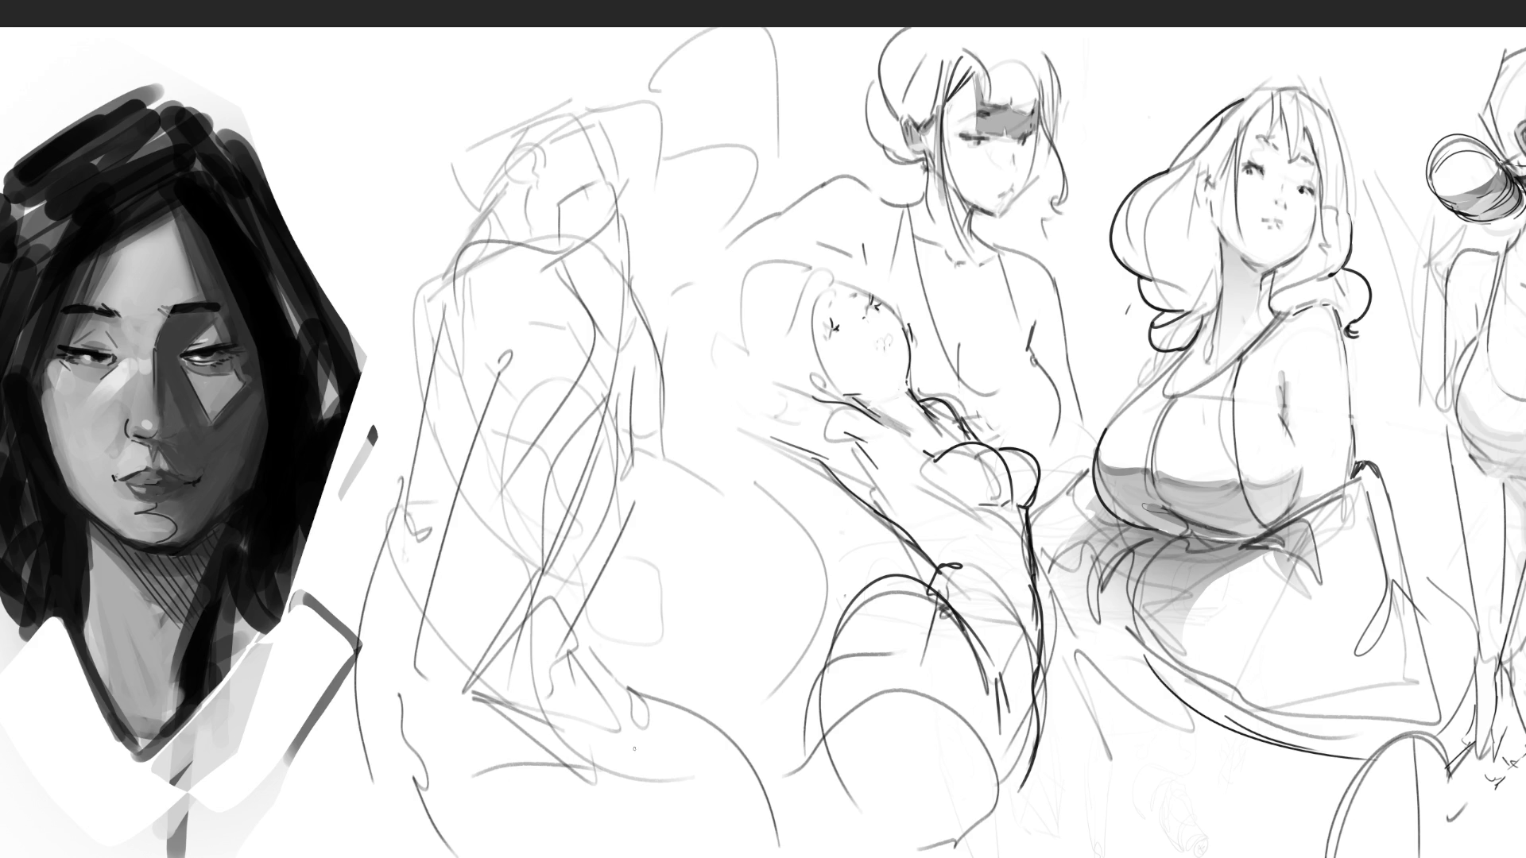
left_click_drag(444, 532, 360, 783)
Add the ear and an arm raised over the head with its hand
left_click_drag(560, 119, 517, 230)
mouse_move(503, 161)
left_mouse_down()
mouse_move(505, 181)
mouse_move(528, 107)
mouse_move(495, 187)
left_mouse_up()
mouse_move(519, 84)
left_mouse_down()
mouse_move(569, 68)
mouse_move(541, 111)
mouse_move(591, 158)
mouse_move(509, 159)
mouse_move(531, 138)
left_mouse_up()
left_click_drag(526, 149, 536, 138)
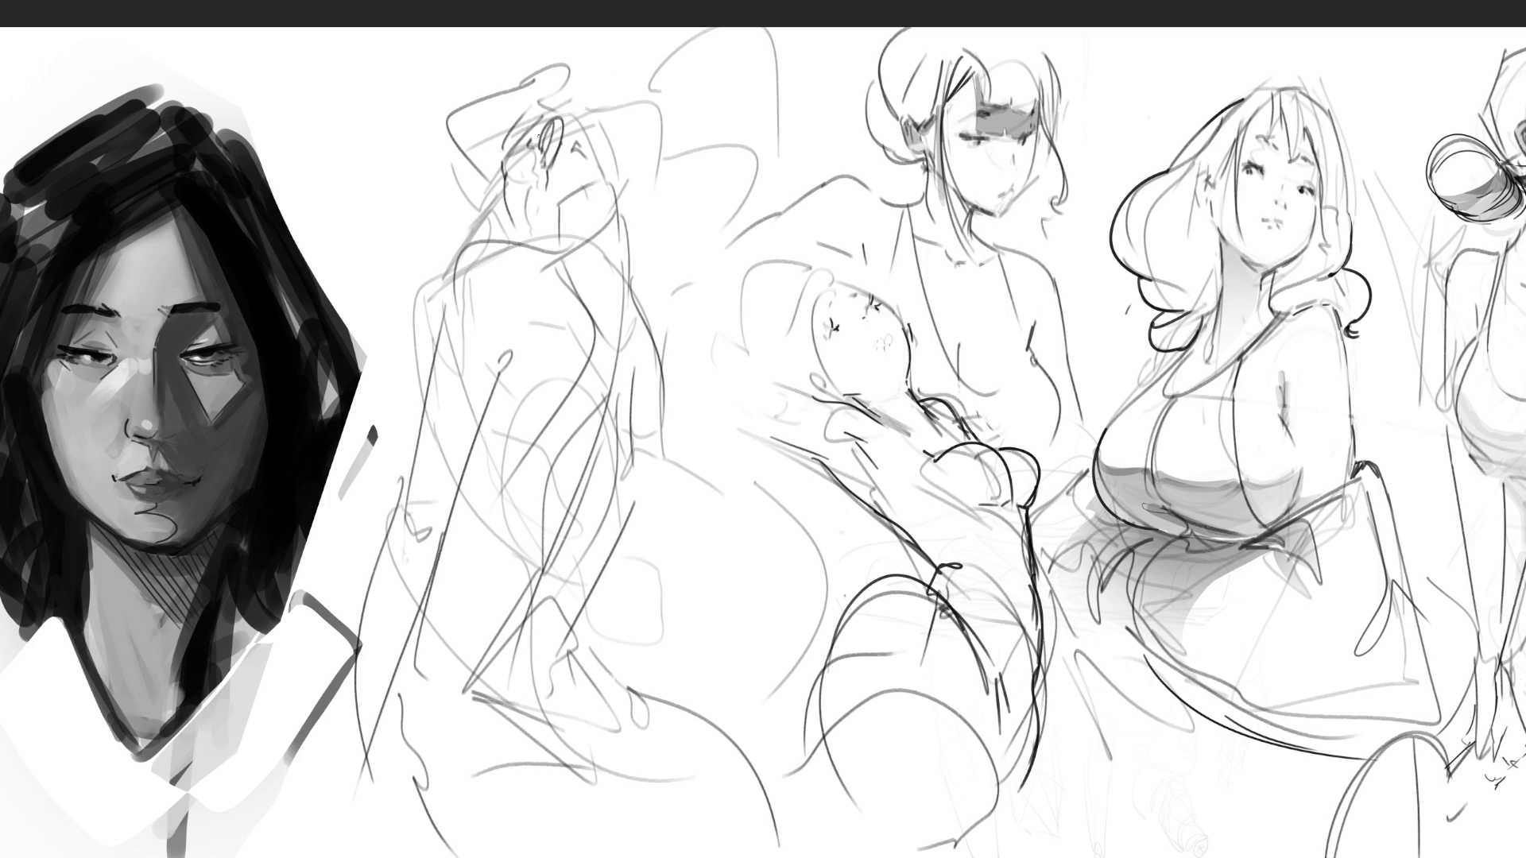
left_click_drag(512, 121, 536, 149)
Sketch the hair, shoulder and upper-back curves with contour lines down the back
left_click_drag(556, 64, 663, 139)
mouse_move(644, 75)
left_mouse_down()
mouse_move(658, 171)
mouse_move(751, 251)
left_mouse_up()
mouse_move(652, 181)
left_mouse_down()
mouse_move(636, 221)
mouse_move(675, 285)
left_mouse_up()
left_click_drag(755, 200, 766, 296)
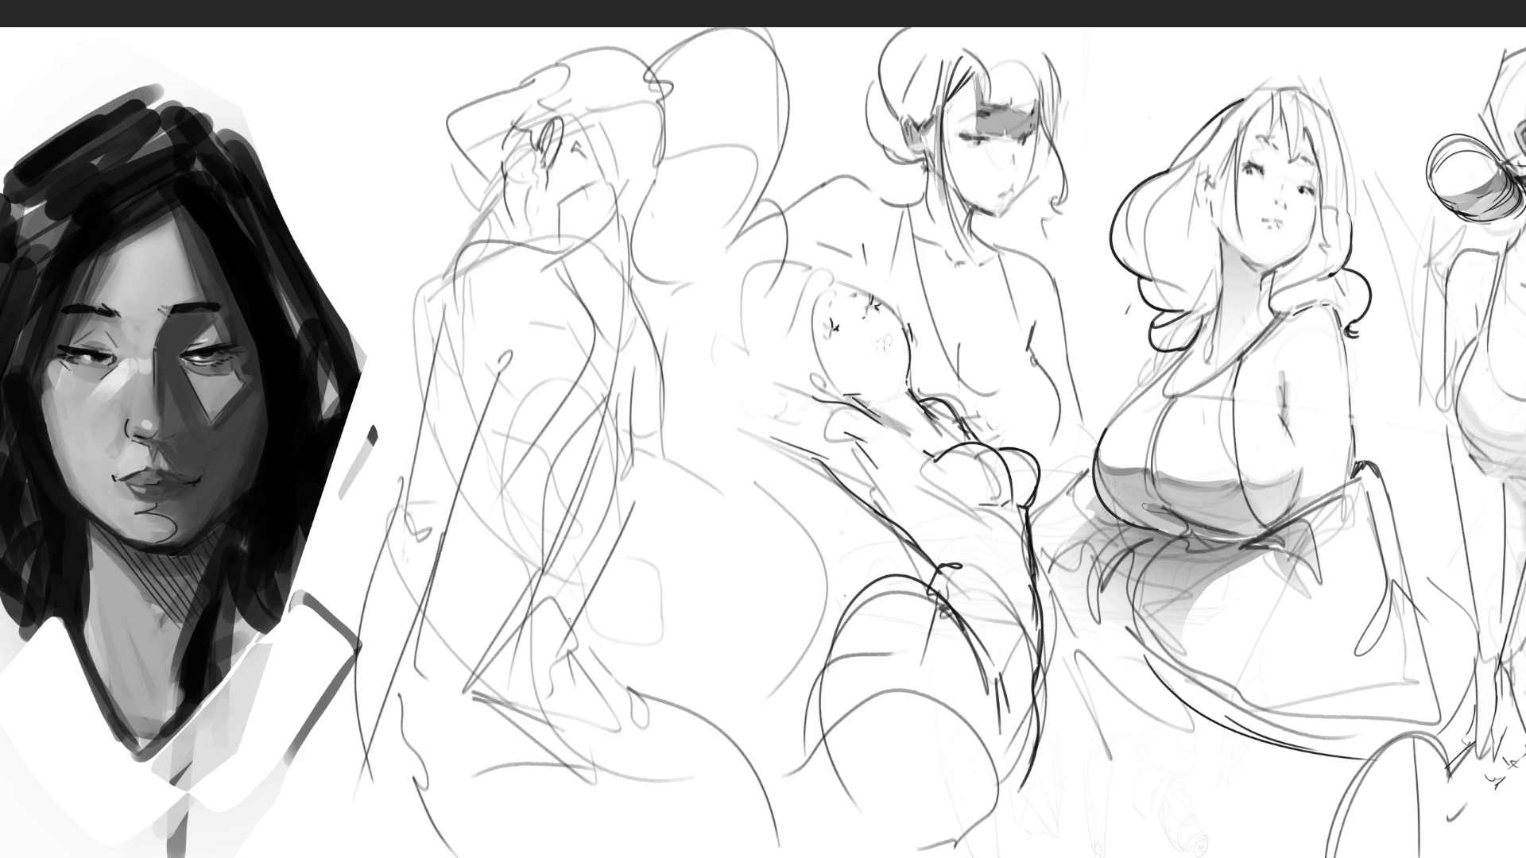
mouse_move(642, 421)
left_mouse_down()
mouse_move(636, 493)
mouse_move(612, 520)
left_mouse_up()
mouse_move(648, 290)
left_mouse_down()
mouse_move(618, 335)
mouse_move(646, 449)
left_mouse_up()
Redraw the long back curve and lower-back line, discarding a trial left-edge stroke
key("ctrl+z")
left_click_drag(643, 292, 634, 531)
left_click_drag(663, 461, 599, 564)
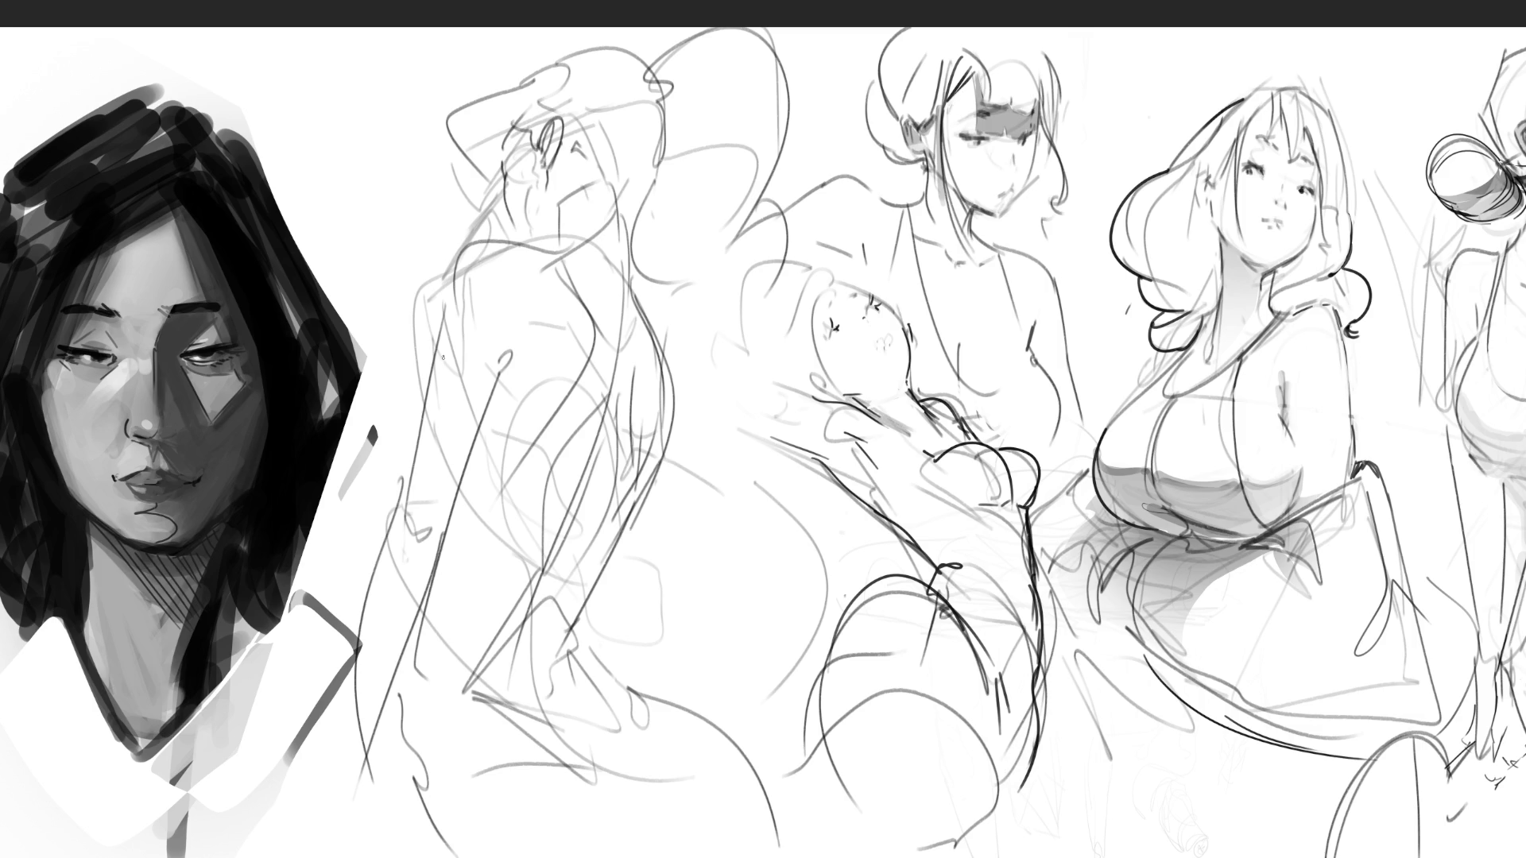
left_click_drag(439, 326, 389, 464)
key("ctrl+z")
Soft-erase the back-view sketch lighter and lasso the head and ear shadow areas
mouse_move(699, 254)
left_mouse_down()
mouse_move(557, 199)
mouse_move(516, 556)
mouse_move(780, 577)
left_mouse_up()
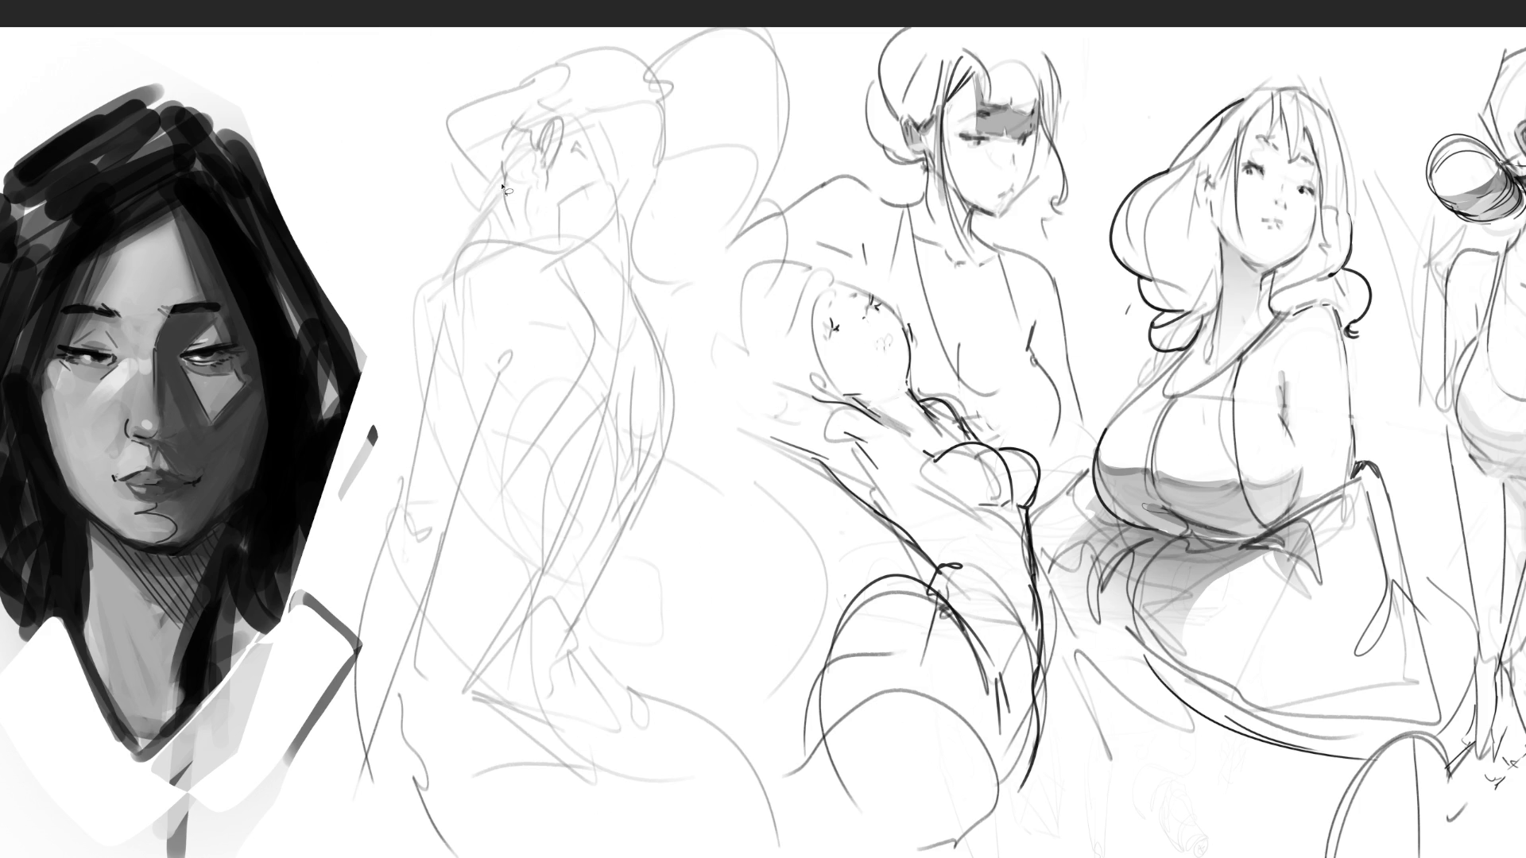
left_click_drag(510, 123, 505, 197)
mouse_move(548, 123)
left_mouse_down()
mouse_move(543, 169)
mouse_move(560, 184)
left_mouse_up()
key("ctrl+d")
key("ctrl+z")
Add the hair, neck, back, hip and lower shadow shapes to the lasso selection
mouse_move(585, 160)
left_mouse_down()
mouse_move(663, 181)
mouse_move(586, 159)
left_mouse_up()
mouse_move(672, 120)
left_mouse_down()
mouse_move(659, 234)
mouse_move(783, 111)
mouse_move(747, 254)
mouse_move(703, 295)
left_mouse_up()
mouse_move(574, 248)
left_mouse_down()
mouse_move(534, 239)
mouse_move(547, 205)
mouse_move(568, 254)
left_mouse_up()
mouse_move(507, 369)
left_mouse_down()
mouse_move(449, 530)
mouse_move(507, 357)
left_mouse_up()
mouse_move(618, 369)
left_mouse_down()
mouse_move(578, 428)
mouse_move(575, 504)
mouse_move(475, 695)
mouse_move(586, 672)
mouse_move(582, 588)
mouse_move(636, 441)
mouse_move(633, 368)
left_mouse_up()
mouse_move(526, 763)
left_mouse_down()
mouse_move(616, 791)
mouse_move(518, 748)
left_mouse_up()
left_click_drag(638, 743, 640, 763)
mouse_move(417, 782)
left_mouse_down()
mouse_move(397, 763)
mouse_move(441, 846)
mouse_move(421, 810)
left_mouse_up()
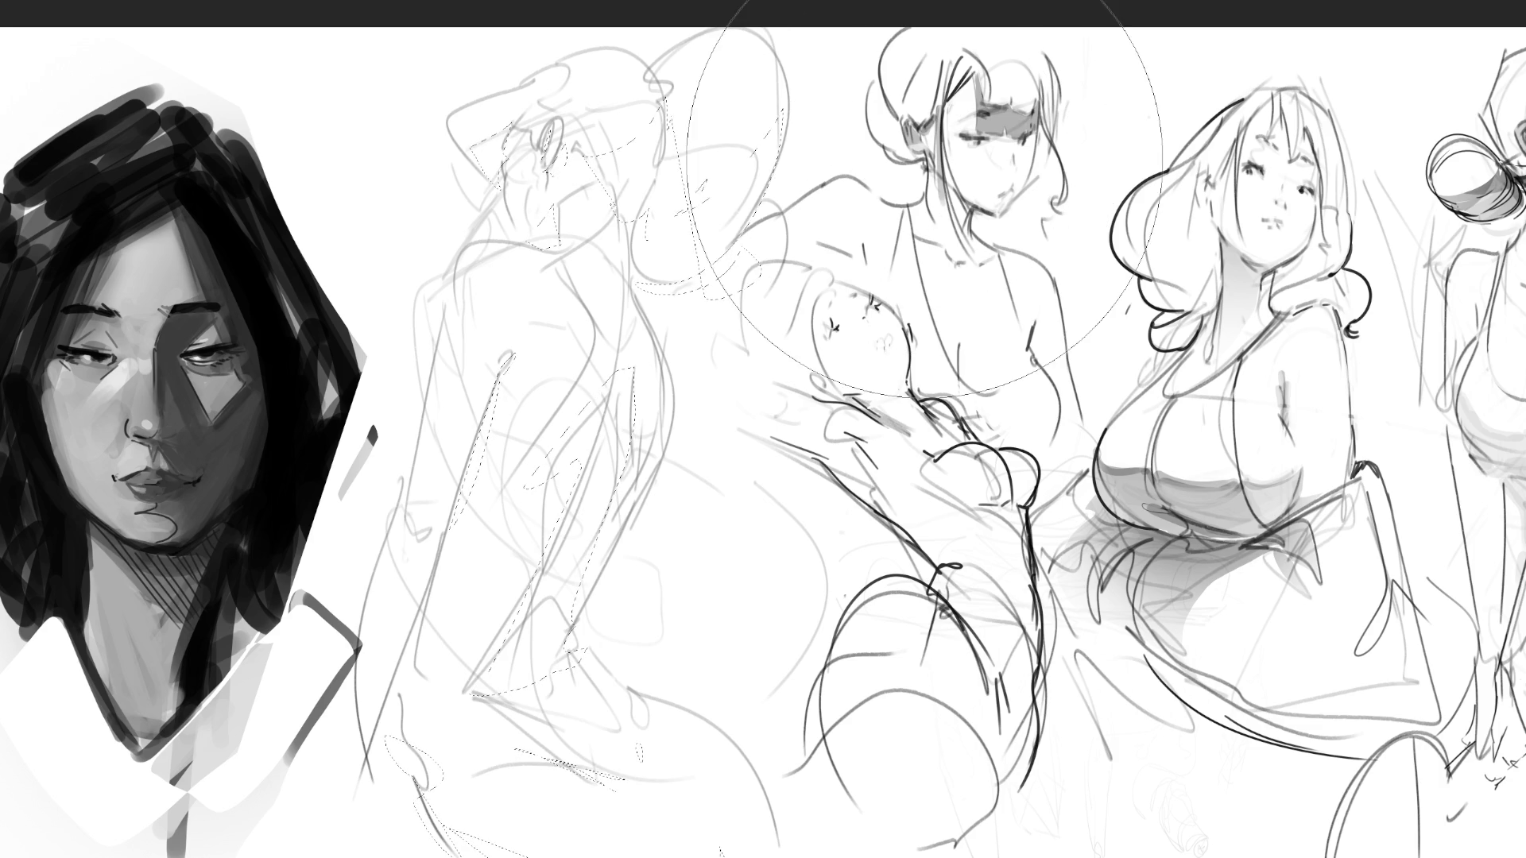
Fill the selected shadow shapes with grey instead of black
key("alt+BackSpace")
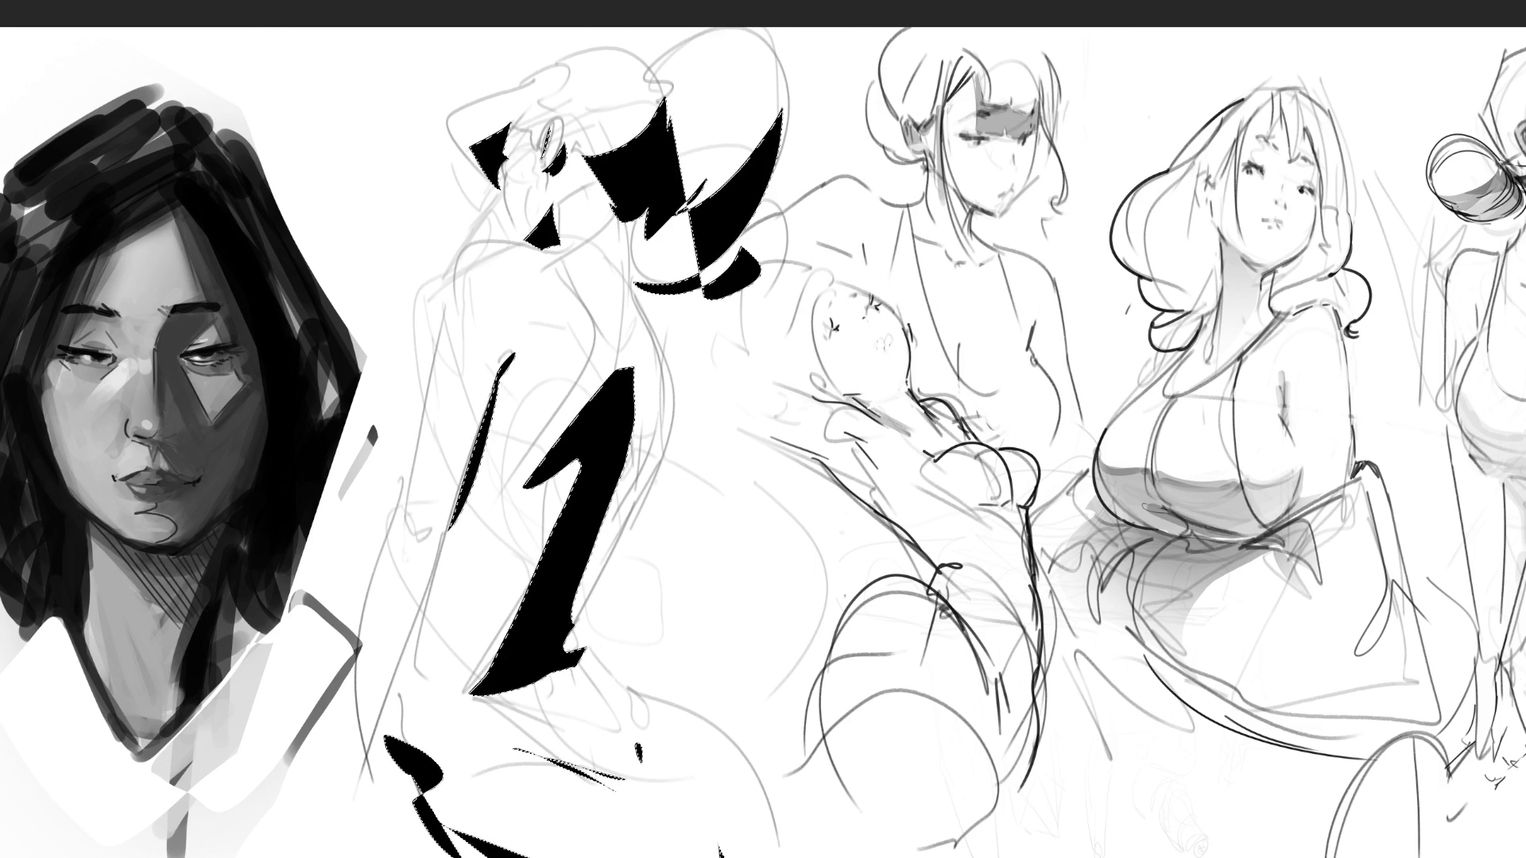
key("ctrl+z")
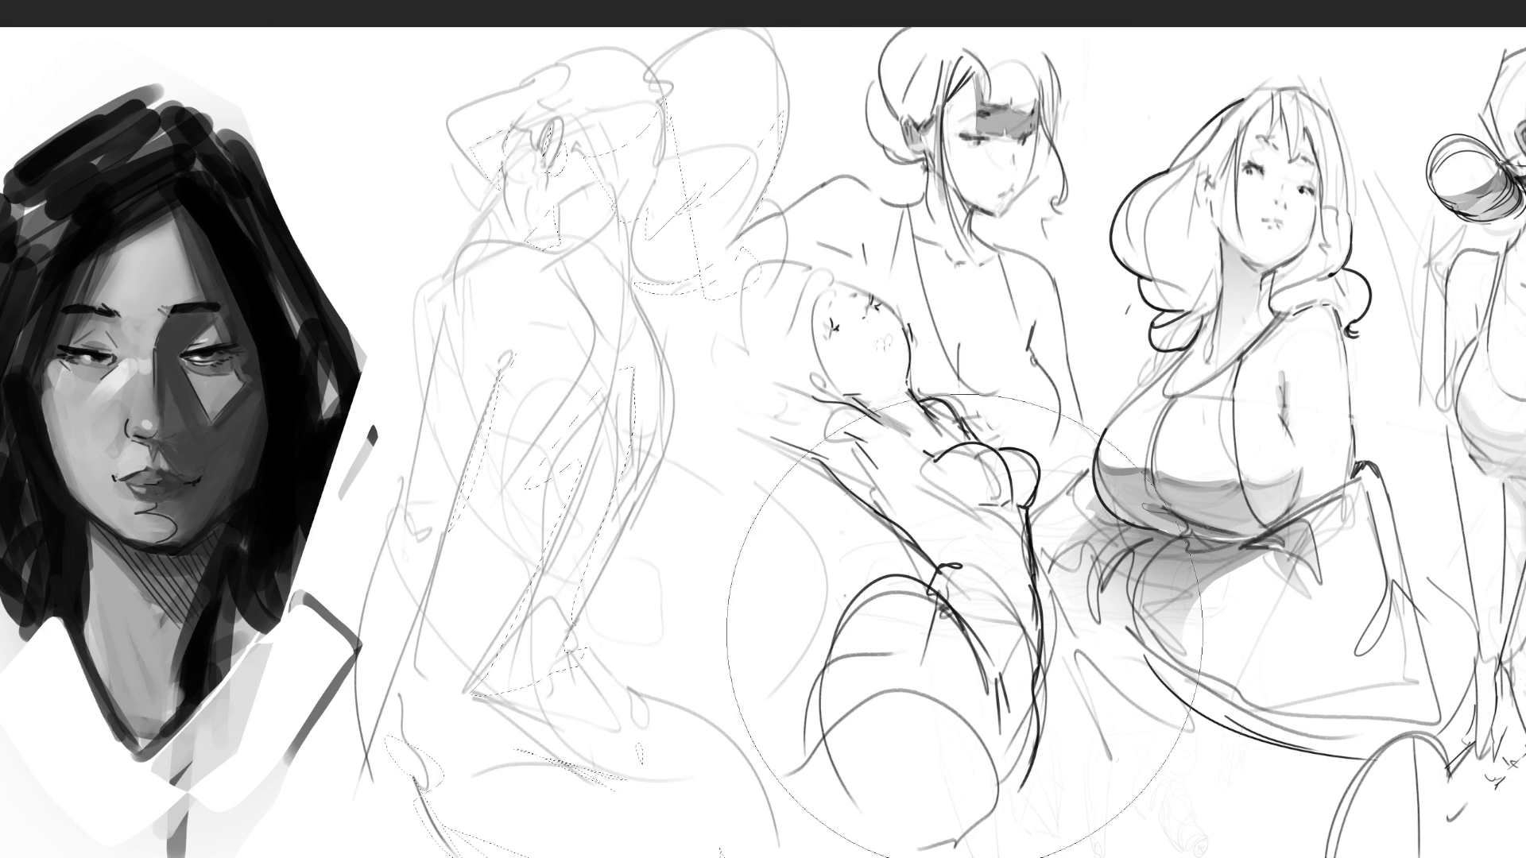
key("alt+BackSpace")
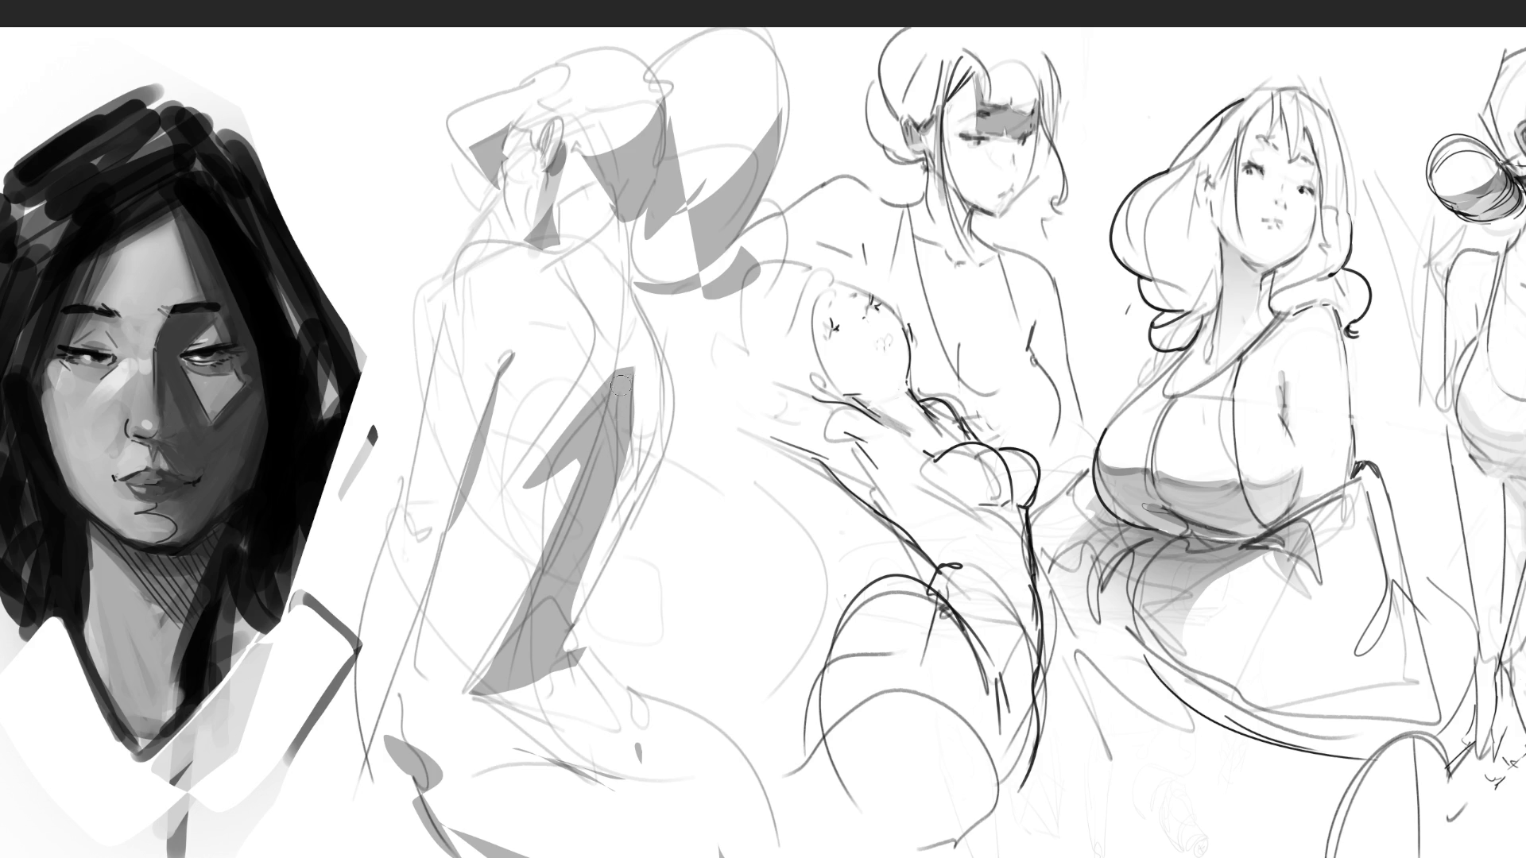
Paint soft grey tones over the back, shoulder, hips, left side and head
left_click_drag(624, 352, 557, 443)
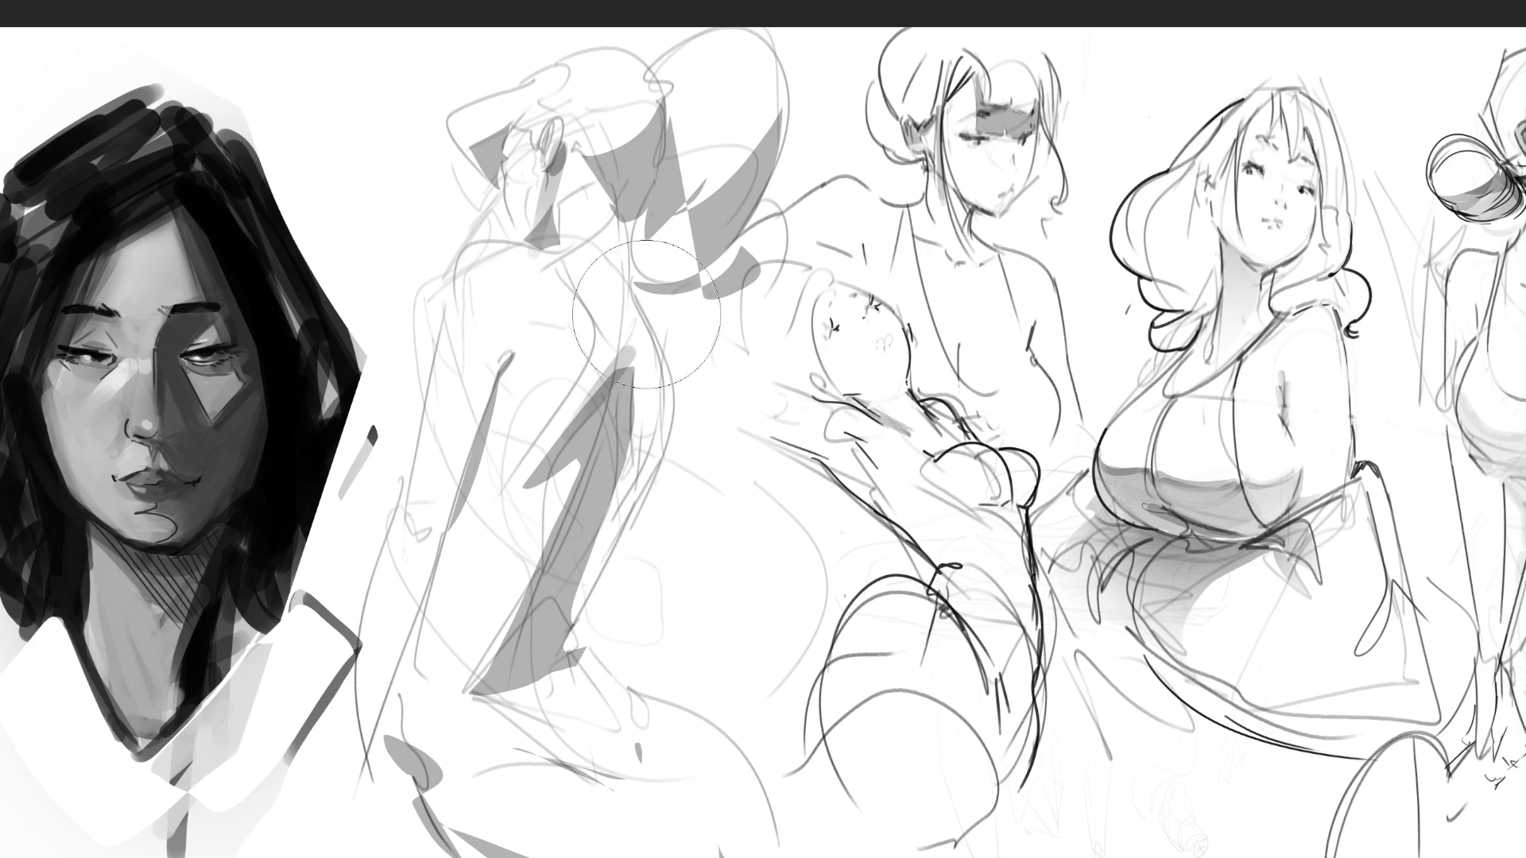
left_click_drag(645, 171, 643, 318)
mouse_move(641, 387)
left_mouse_down()
mouse_move(521, 671)
mouse_move(557, 739)
mouse_move(453, 819)
left_mouse_up()
left_click_drag(433, 719, 497, 377)
left_click_drag(501, 103, 505, 226)
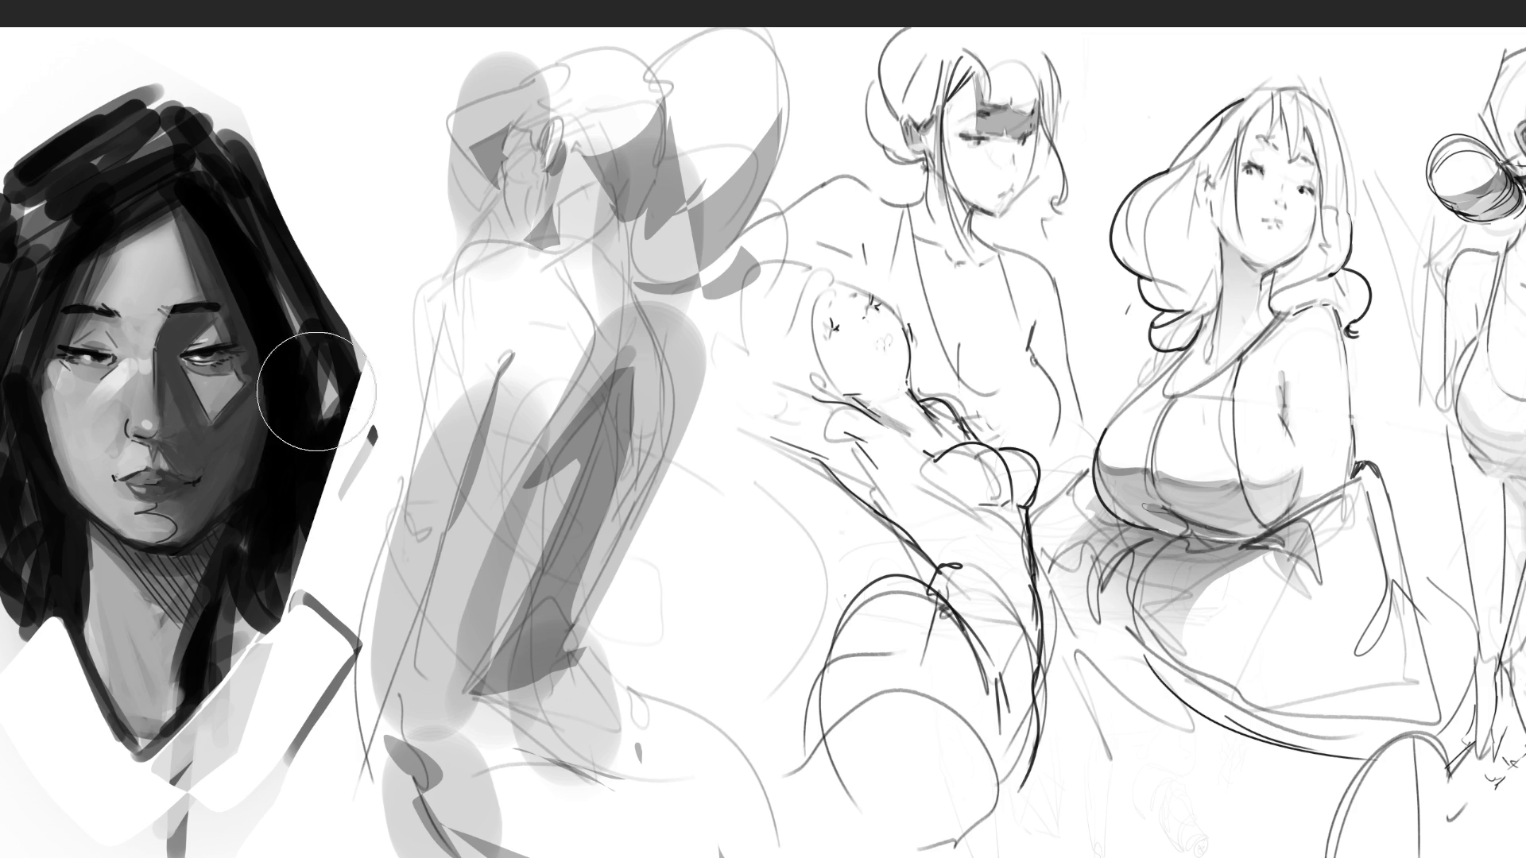
Soft-erase the grey shading to a pale wash
left_click_drag(556, 159, 284, 393)
left_click_drag(541, 397, 548, 763)
mouse_move(604, 80)
left_mouse_down()
mouse_move(382, 358)
mouse_move(493, 711)
mouse_move(549, 508)
left_mouse_up()
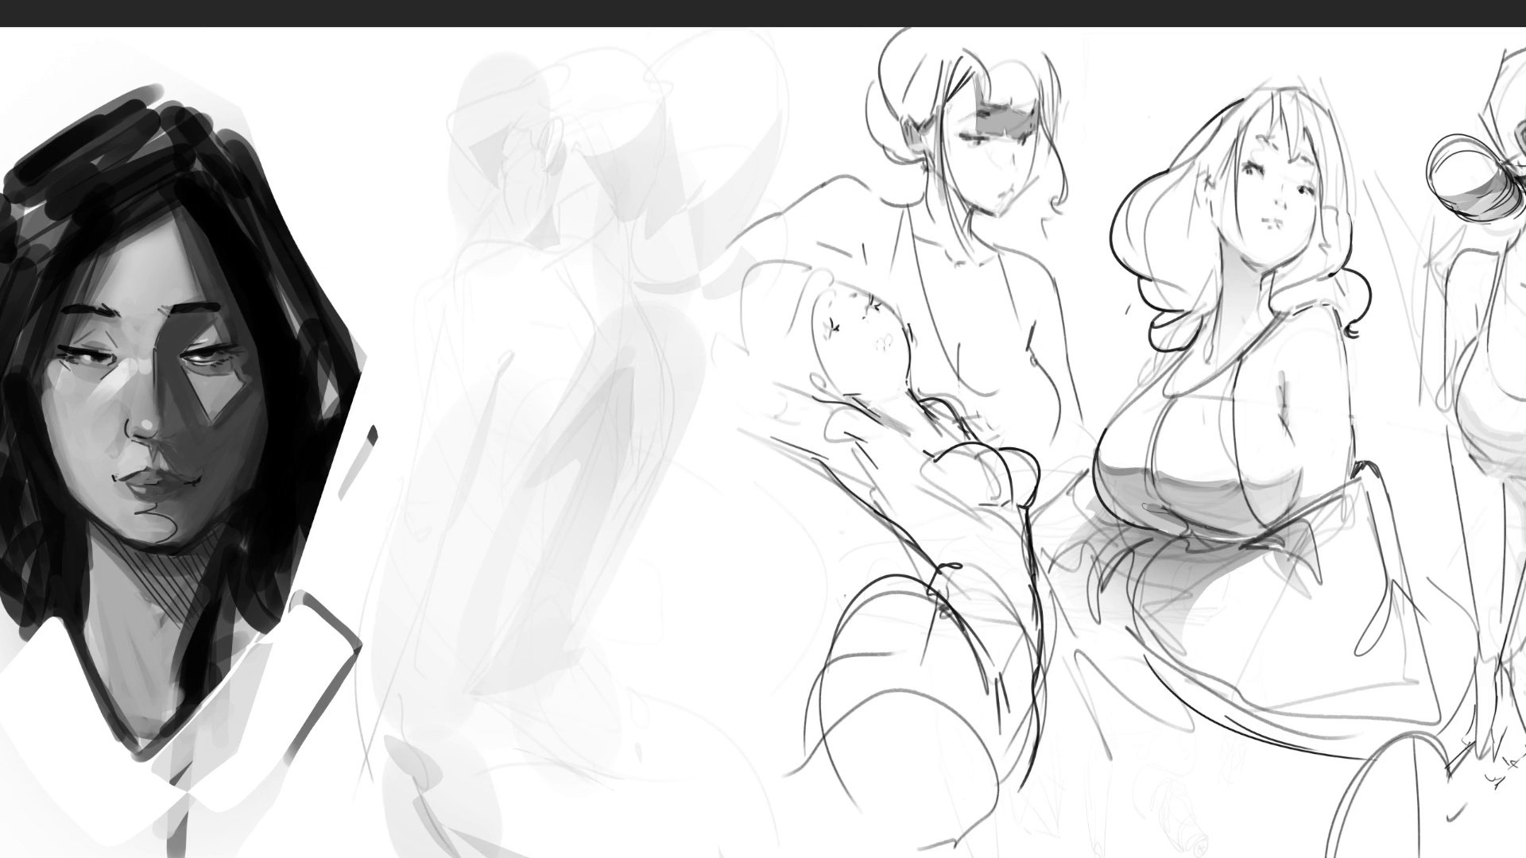
Zoom out to view the whole sketch strip, then zoom back in on the standing figures
scroll(771, 492, "down", 3)
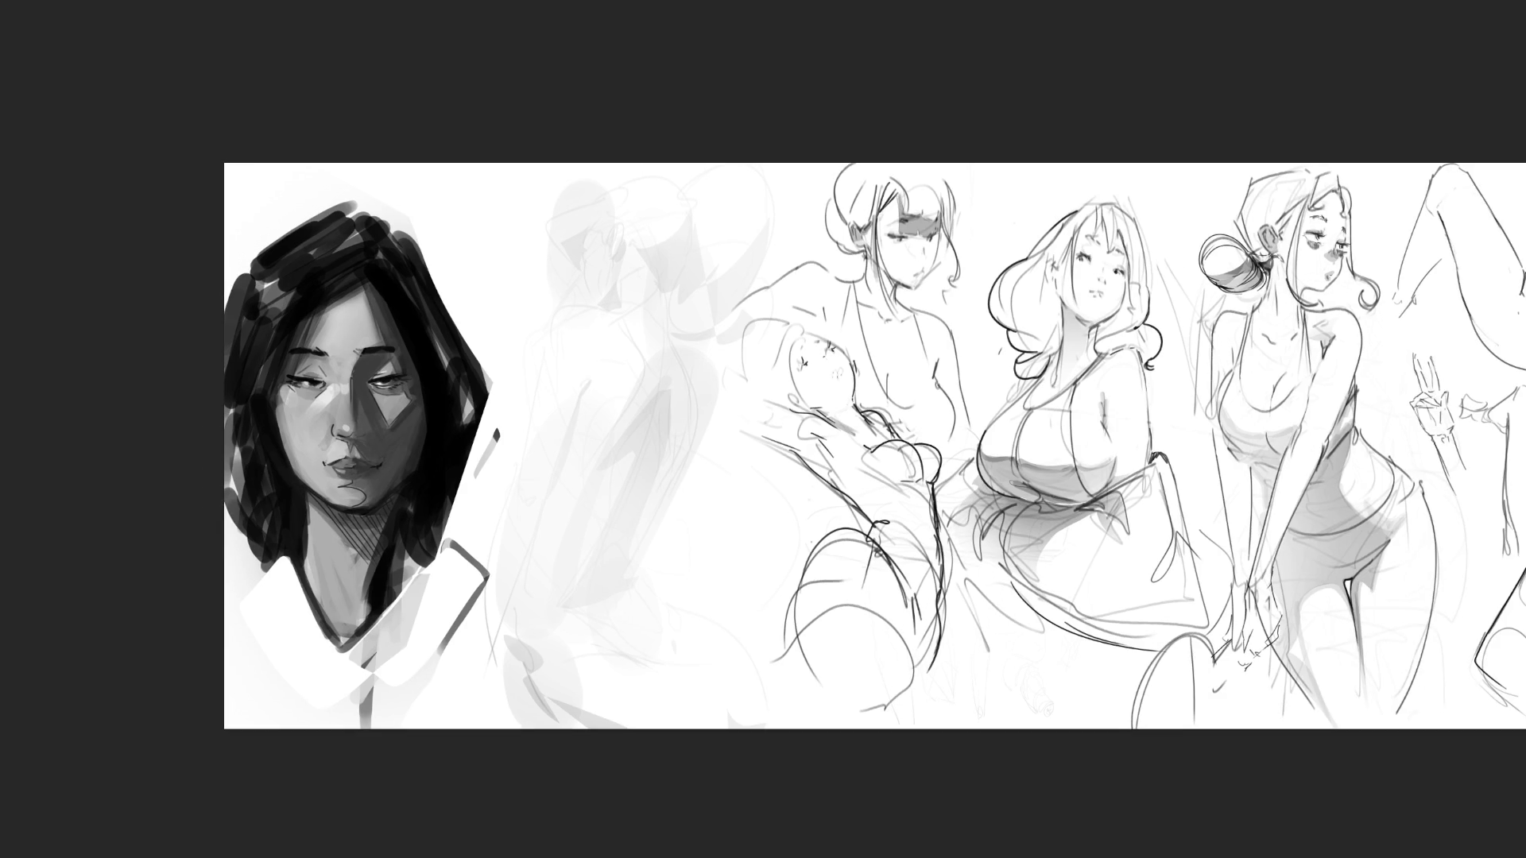
scroll(745, 433, "down", 2)
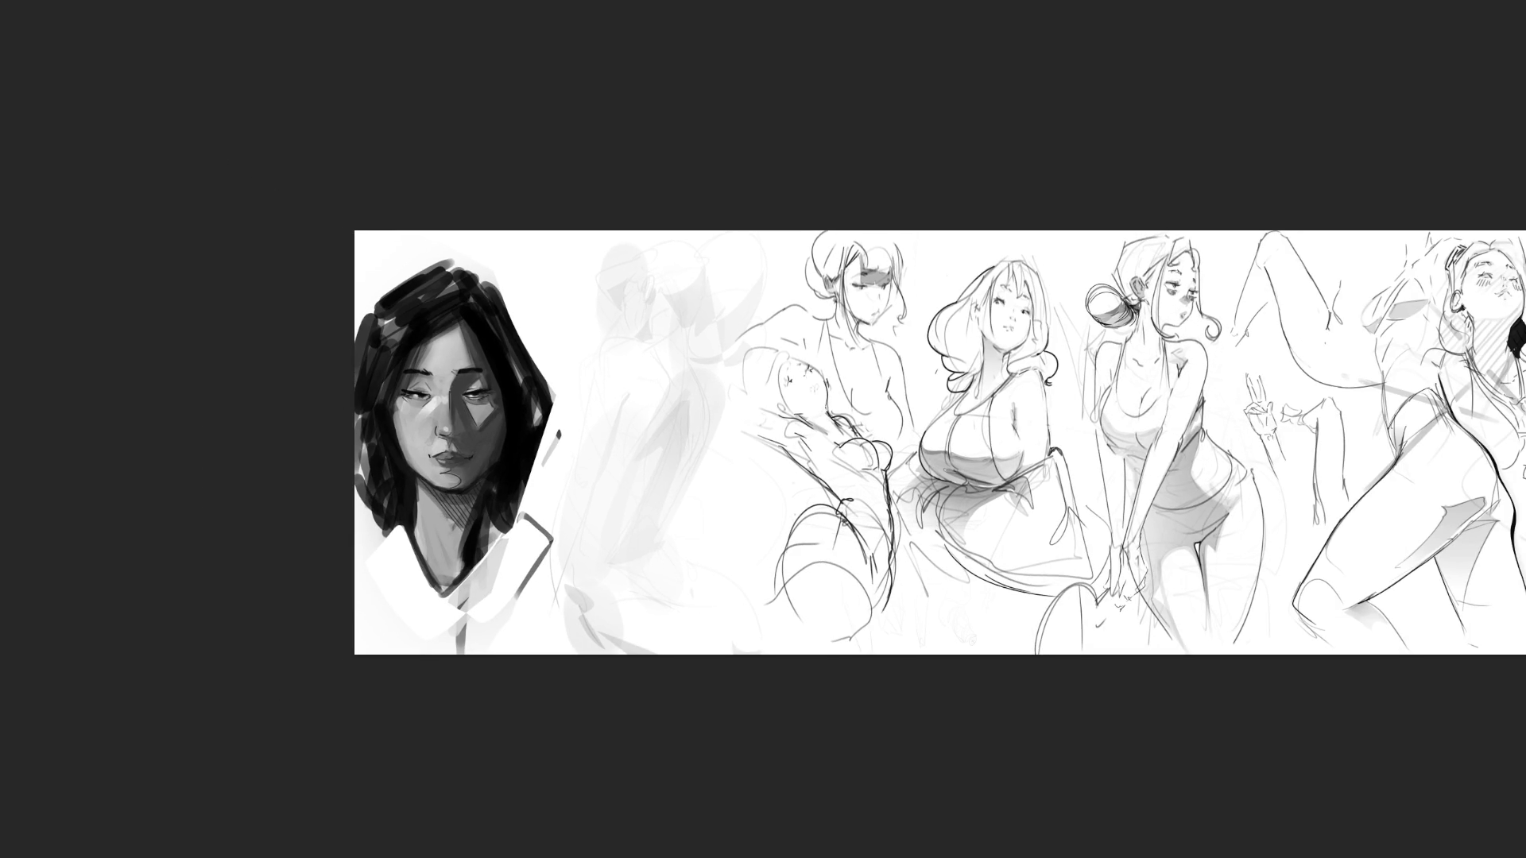
scroll(745, 433, "down", 3)
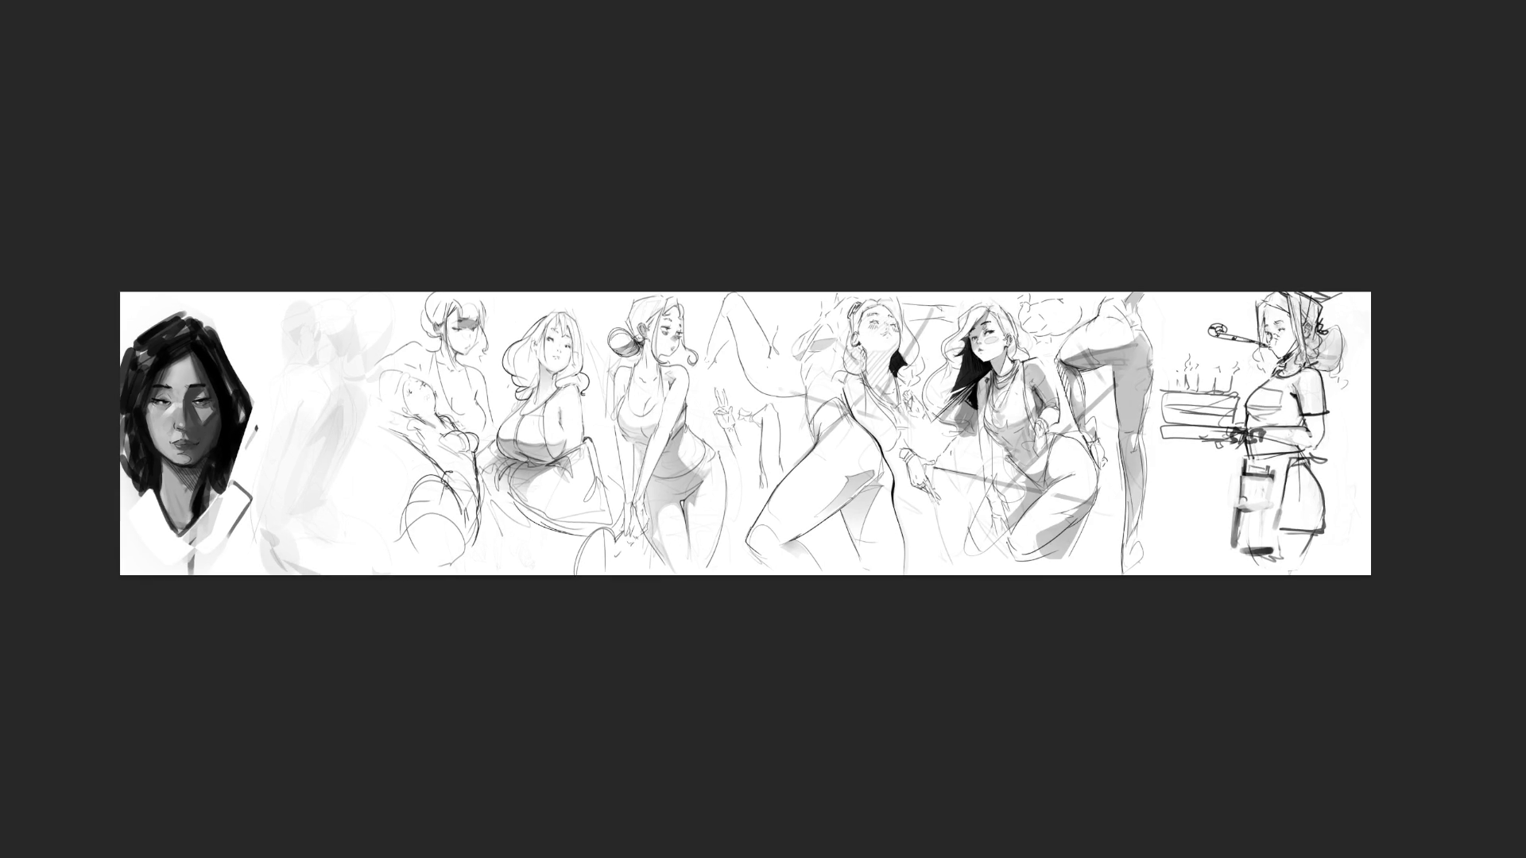
scroll(731, 459, "up", 5)
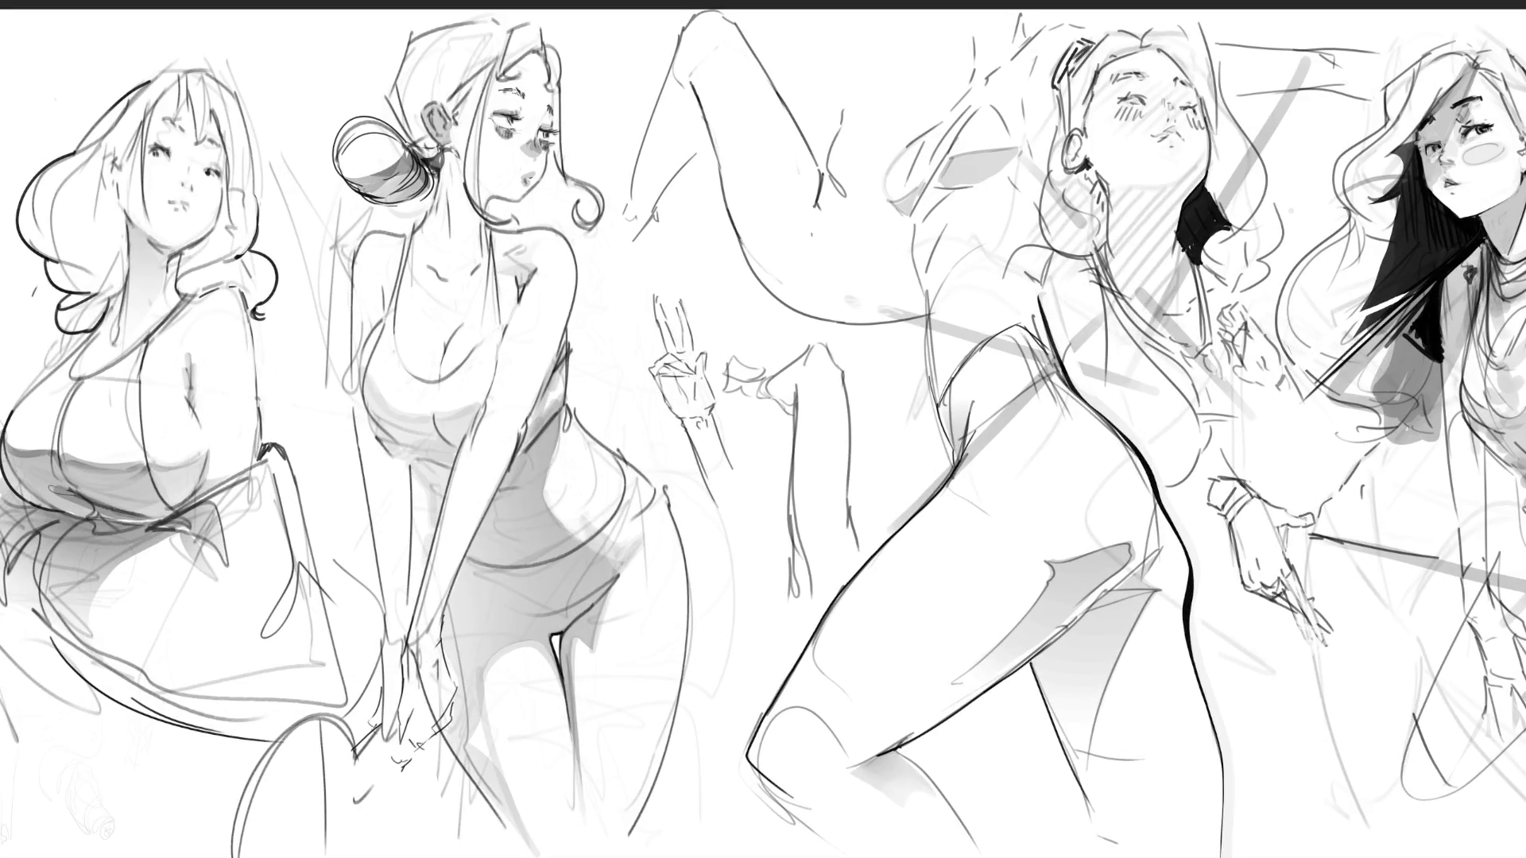
With a smaller brush, sketch a new head over the faded figure with eyes, cheeks, chin and ear
key("bracketleft")
key("bracketleft")
key("bracketleft")
key("bracketleft")
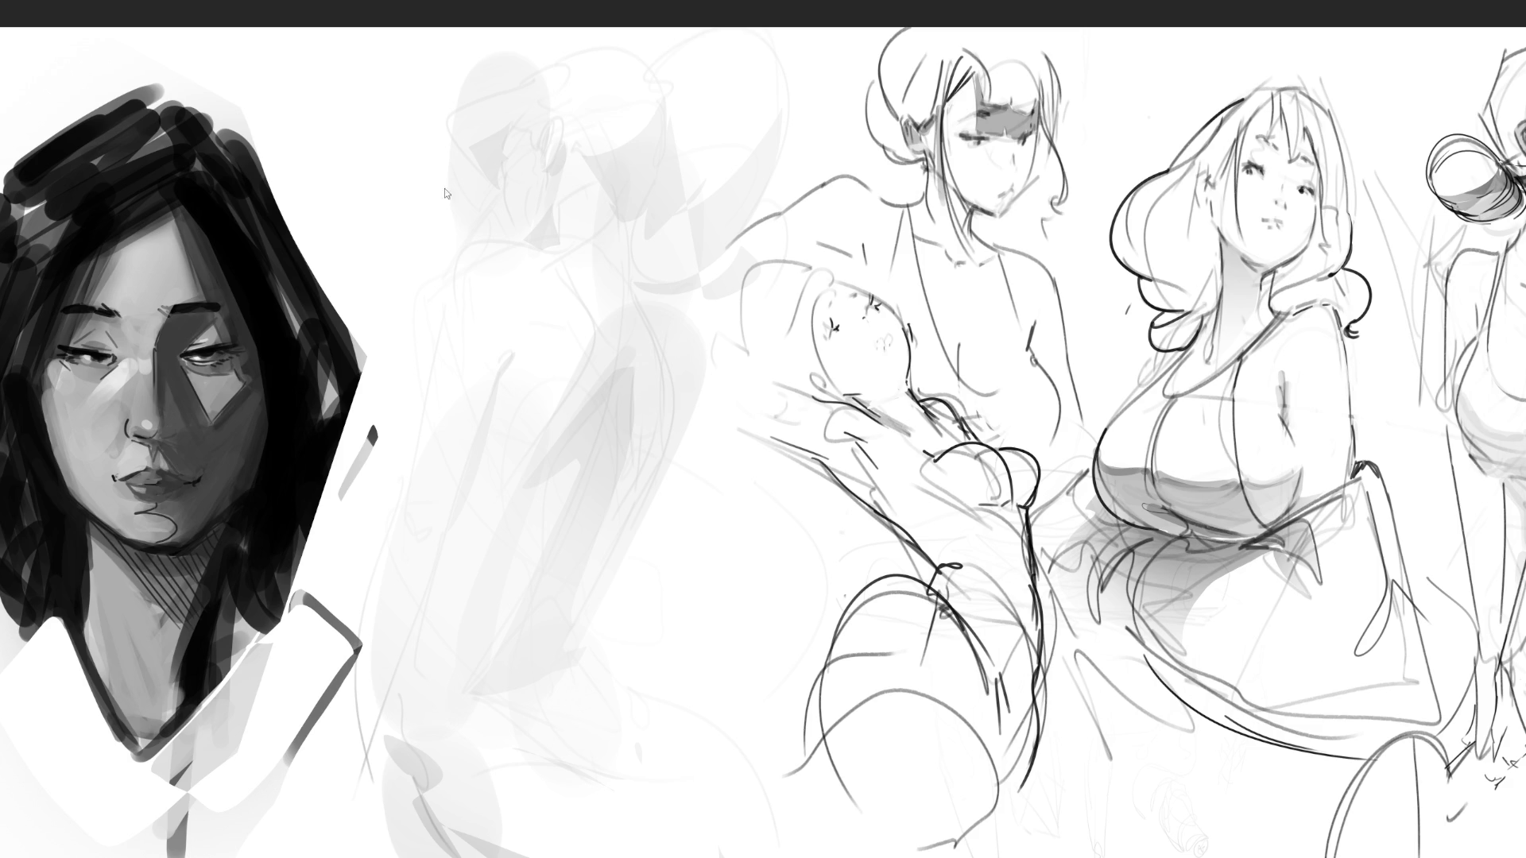
mouse_move(375, 139)
left_mouse_down()
mouse_move(388, 242)
mouse_move(403, 120)
mouse_move(441, 81)
mouse_move(564, 177)
left_mouse_up()
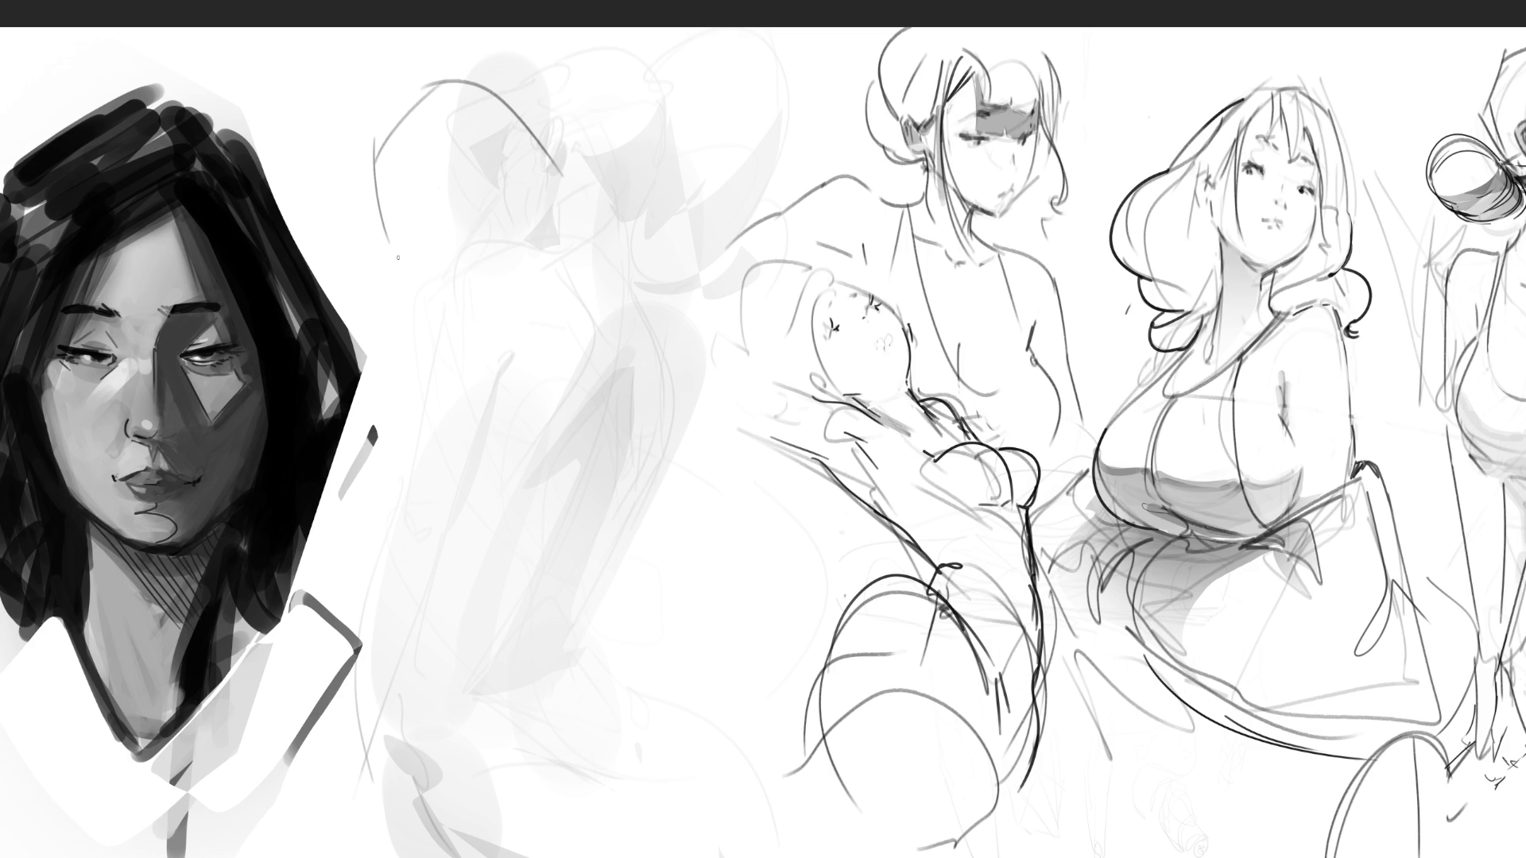
mouse_move(388, 218)
left_mouse_down()
mouse_move(477, 197)
mouse_move(531, 151)
left_mouse_up()
left_click_drag(429, 210, 414, 232)
mouse_move(497, 164)
left_mouse_down()
mouse_move(511, 149)
mouse_move(498, 163)
mouse_move(477, 151)
mouse_move(508, 148)
left_mouse_up()
mouse_move(399, 193)
left_mouse_down()
mouse_move(417, 202)
mouse_move(401, 222)
left_mouse_up()
left_click_drag(400, 158, 400, 162)
left_click_drag(455, 123, 460, 110)
mouse_move(461, 231)
left_mouse_down()
mouse_move(447, 240)
mouse_move(488, 221)
mouse_move(477, 258)
mouse_move(496, 263)
left_mouse_up()
left_click_drag(407, 280, 520, 326)
left_click_drag(576, 205, 587, 264)
left_click_drag(563, 173, 593, 184)
left_click_drag(406, 276, 400, 302)
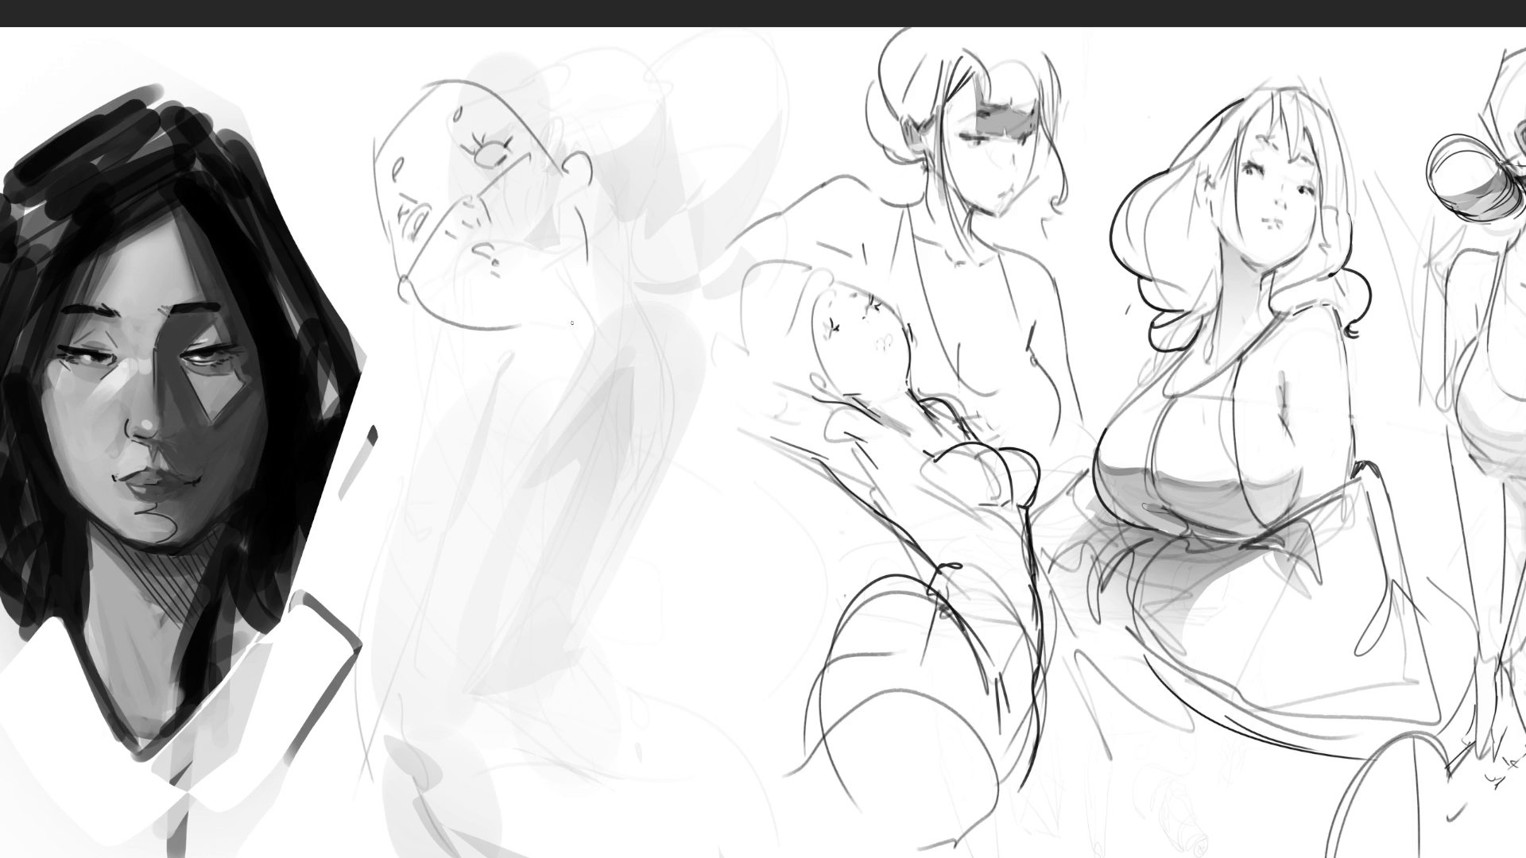
Sketch the neck, shoulder curve and body lines down to the bottom of the sheet
left_click_drag(582, 280, 613, 391)
left_click_drag(483, 337, 520, 439)
left_click_drag(500, 337, 556, 302)
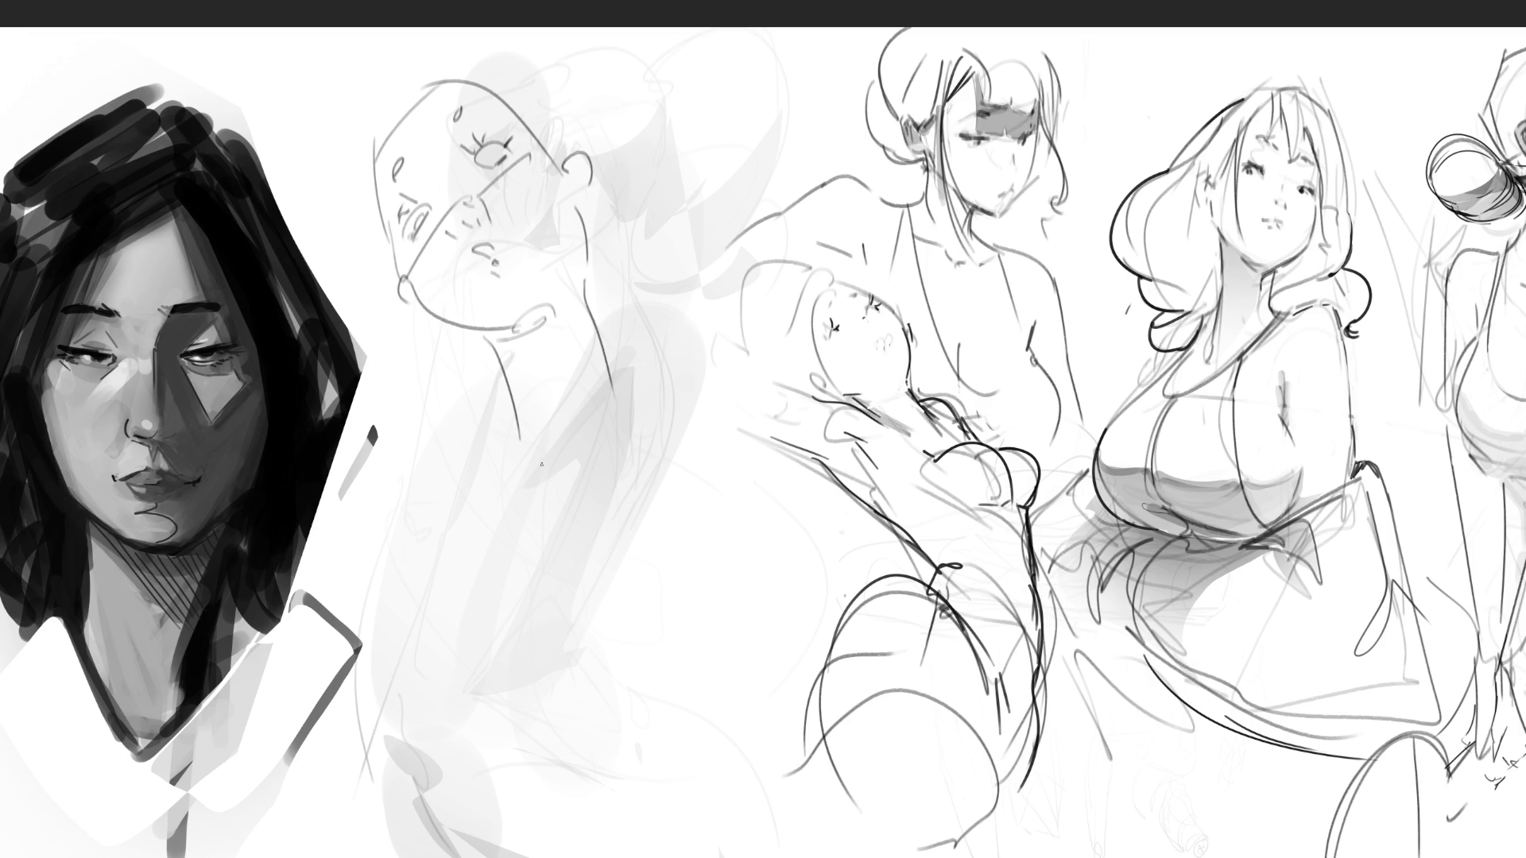
mouse_move(506, 384)
left_mouse_down()
mouse_move(489, 409)
mouse_move(472, 390)
left_mouse_up()
mouse_move(505, 394)
left_mouse_down()
mouse_move(586, 506)
mouse_move(641, 445)
mouse_move(663, 340)
left_mouse_up()
mouse_move(486, 393)
left_mouse_down()
mouse_move(493, 667)
mouse_move(521, 509)
mouse_move(681, 534)
mouse_move(719, 496)
left_mouse_up()
left_click_drag(734, 435, 787, 556)
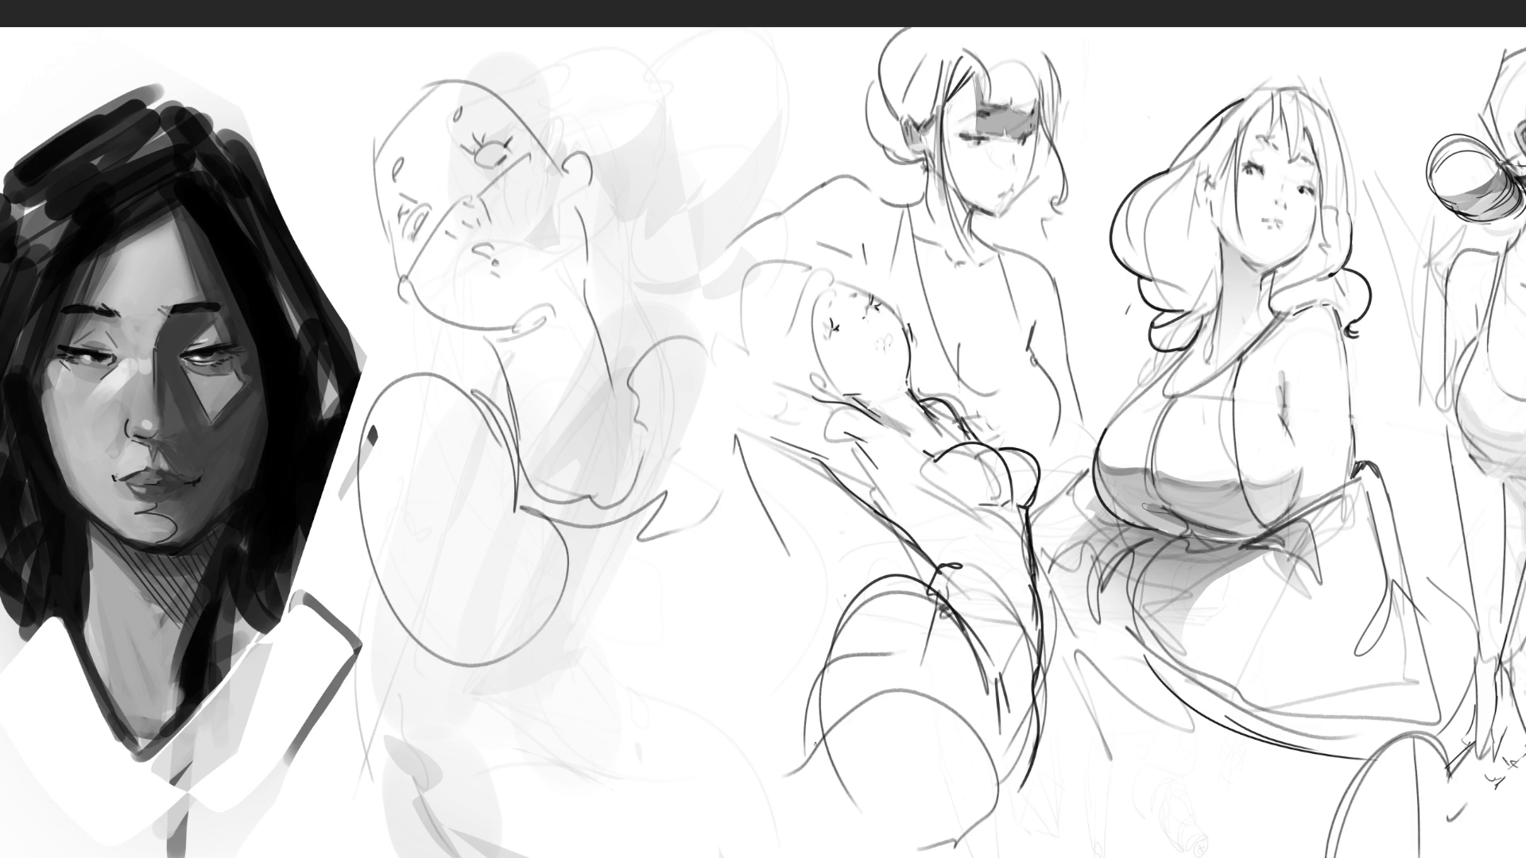
mouse_move(524, 521)
left_mouse_down()
mouse_move(499, 639)
mouse_move(600, 854)
left_mouse_up()
left_click_drag(497, 755, 800, 689)
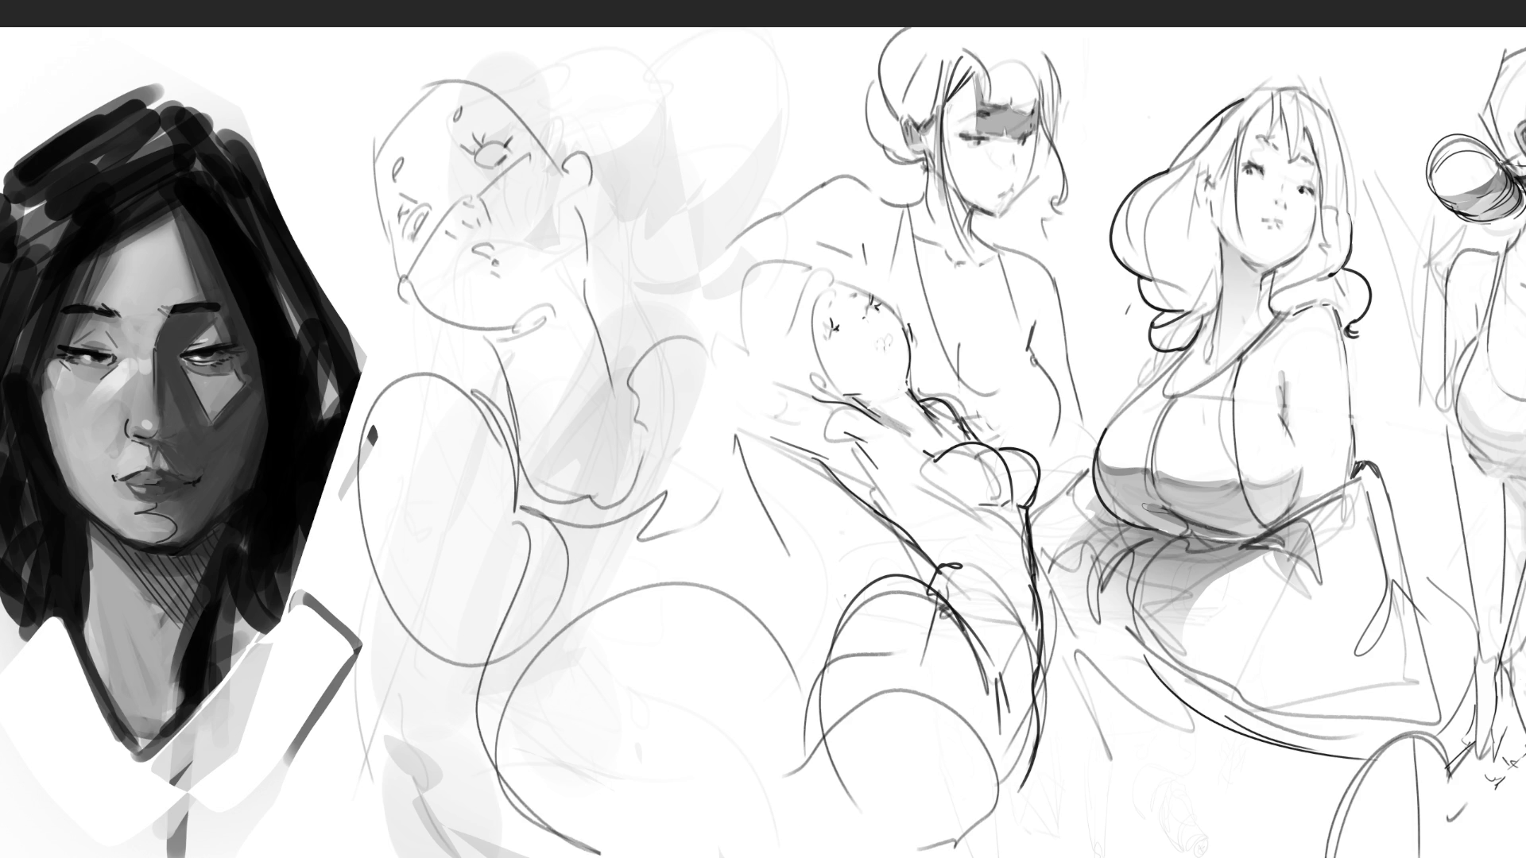
Refine the head outline, neck and ear with arcs around the head, then fade it to faint lines
mouse_move(368, 153)
left_mouse_down()
mouse_move(431, 72)
mouse_move(545, 140)
left_mouse_up()
left_click_drag(598, 210, 602, 260)
left_click_drag(437, 324, 544, 332)
left_click_drag(623, 229, 616, 188)
mouse_move(609, 184)
left_mouse_down()
mouse_move(570, 133)
mouse_move(611, 314)
left_mouse_up()
left_click_drag(422, 353, 484, 377)
left_click_drag(342, 148, 408, 33)
left_click_drag(527, 67, 406, 29)
mouse_move(427, 41)
left_mouse_down()
mouse_move(374, 65)
mouse_move(409, 294)
left_mouse_up()
left_click_drag(364, 175, 569, 174)
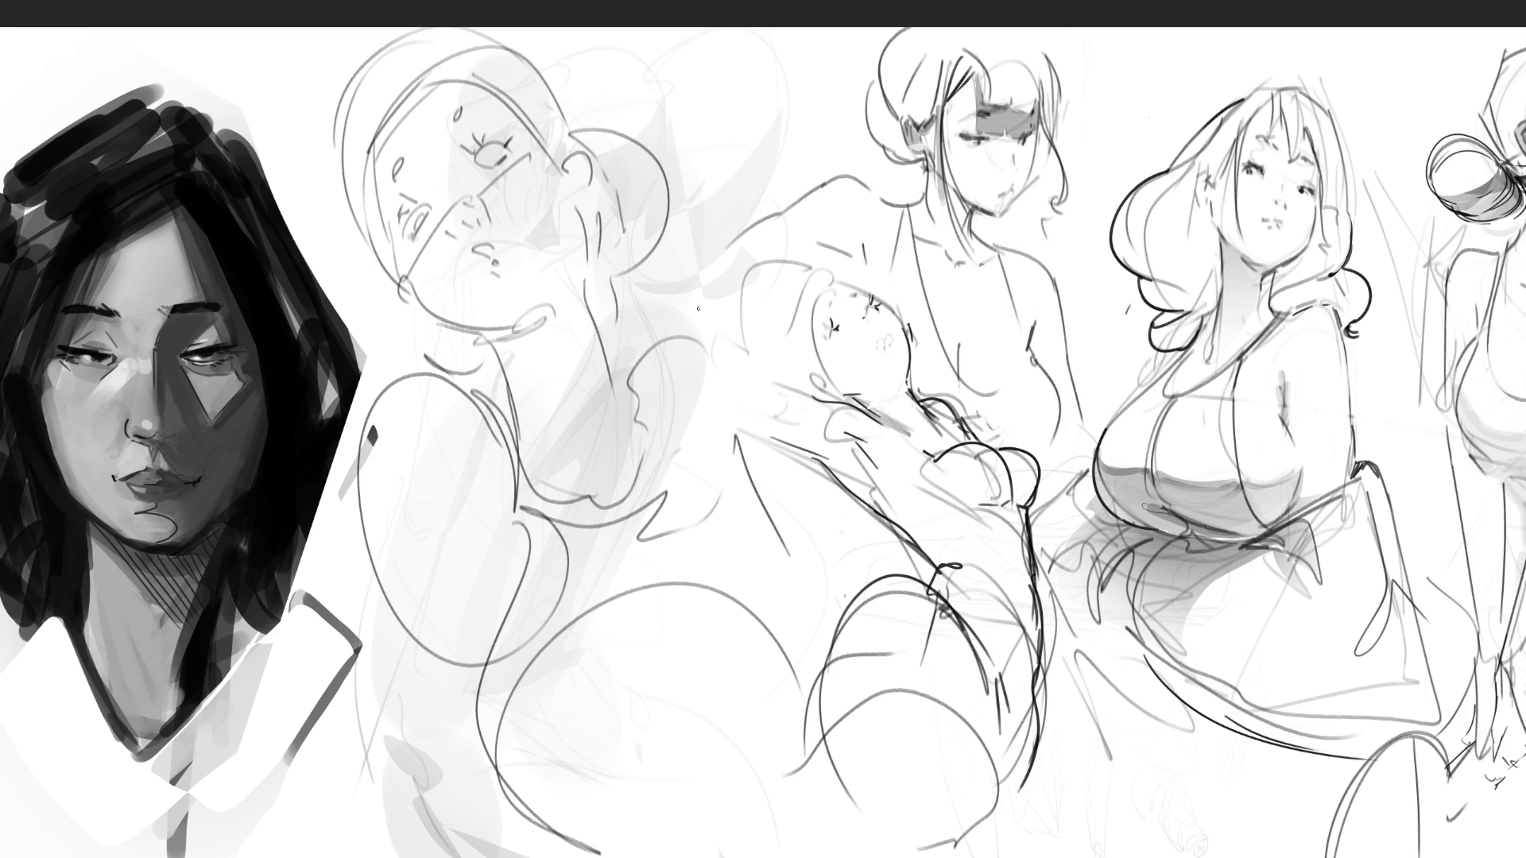
mouse_move(568, 198)
left_mouse_down()
mouse_move(453, 381)
mouse_move(412, 687)
left_mouse_up()
left_click_drag(594, 282, 618, 844)
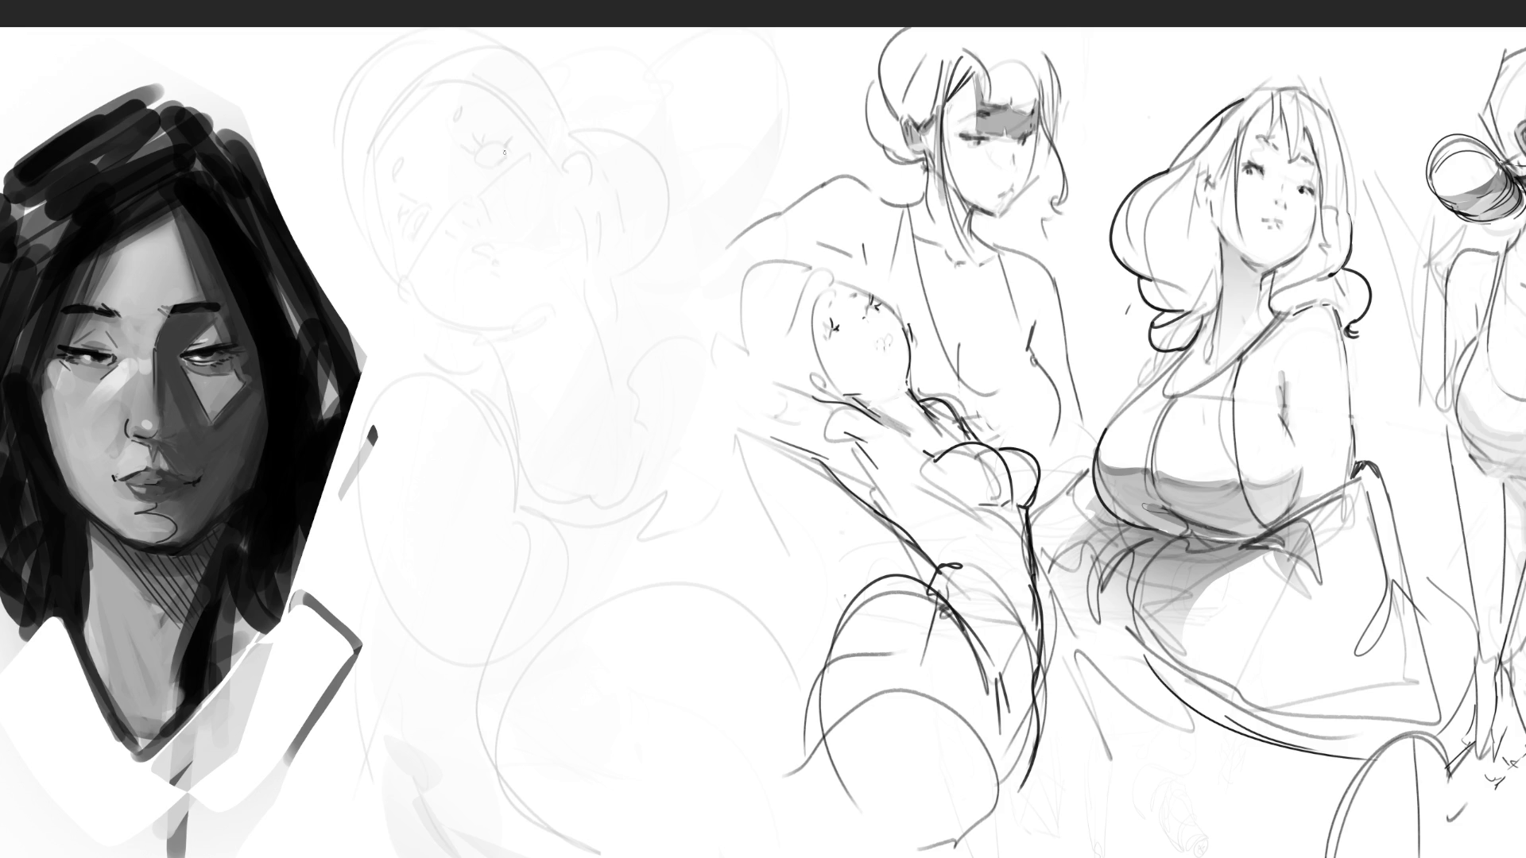
Draw an ear, guide lines, the long head curve and an eye line over the faint sketch
mouse_move(427, 224)
left_mouse_down()
mouse_move(415, 192)
mouse_move(425, 226)
mouse_move(468, 192)
left_mouse_up()
mouse_move(484, 117)
left_mouse_down()
mouse_move(458, 186)
mouse_move(429, 393)
left_mouse_up()
left_click_drag(545, 85, 402, 456)
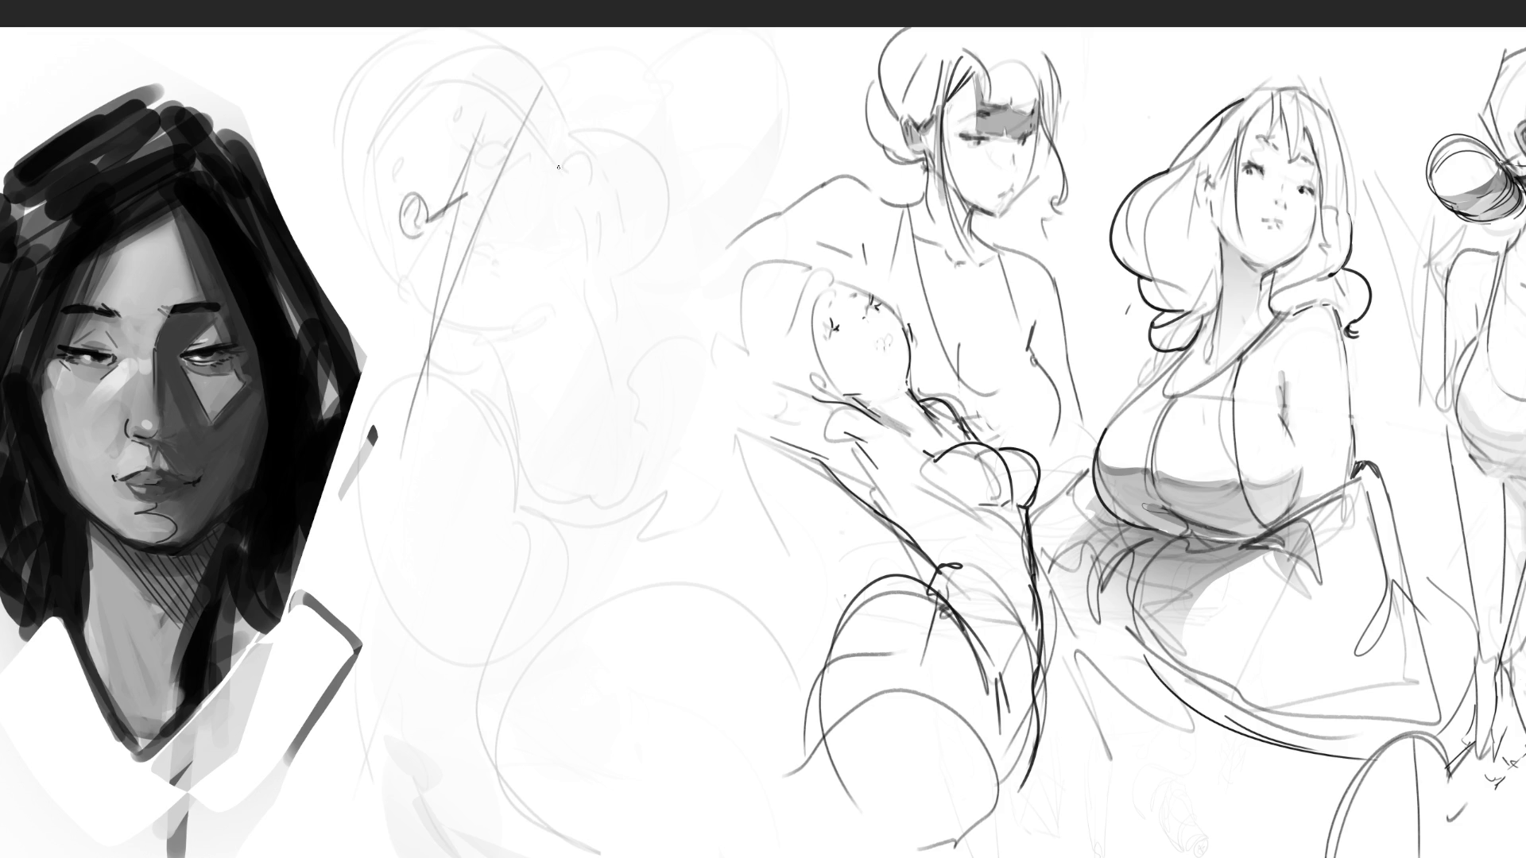
left_click_drag(430, 235, 426, 253)
left_click_drag(542, 152, 491, 189)
mouse_move(540, 103)
left_mouse_down()
mouse_move(537, 216)
mouse_move(636, 213)
mouse_move(658, 230)
mouse_move(634, 261)
left_mouse_up()
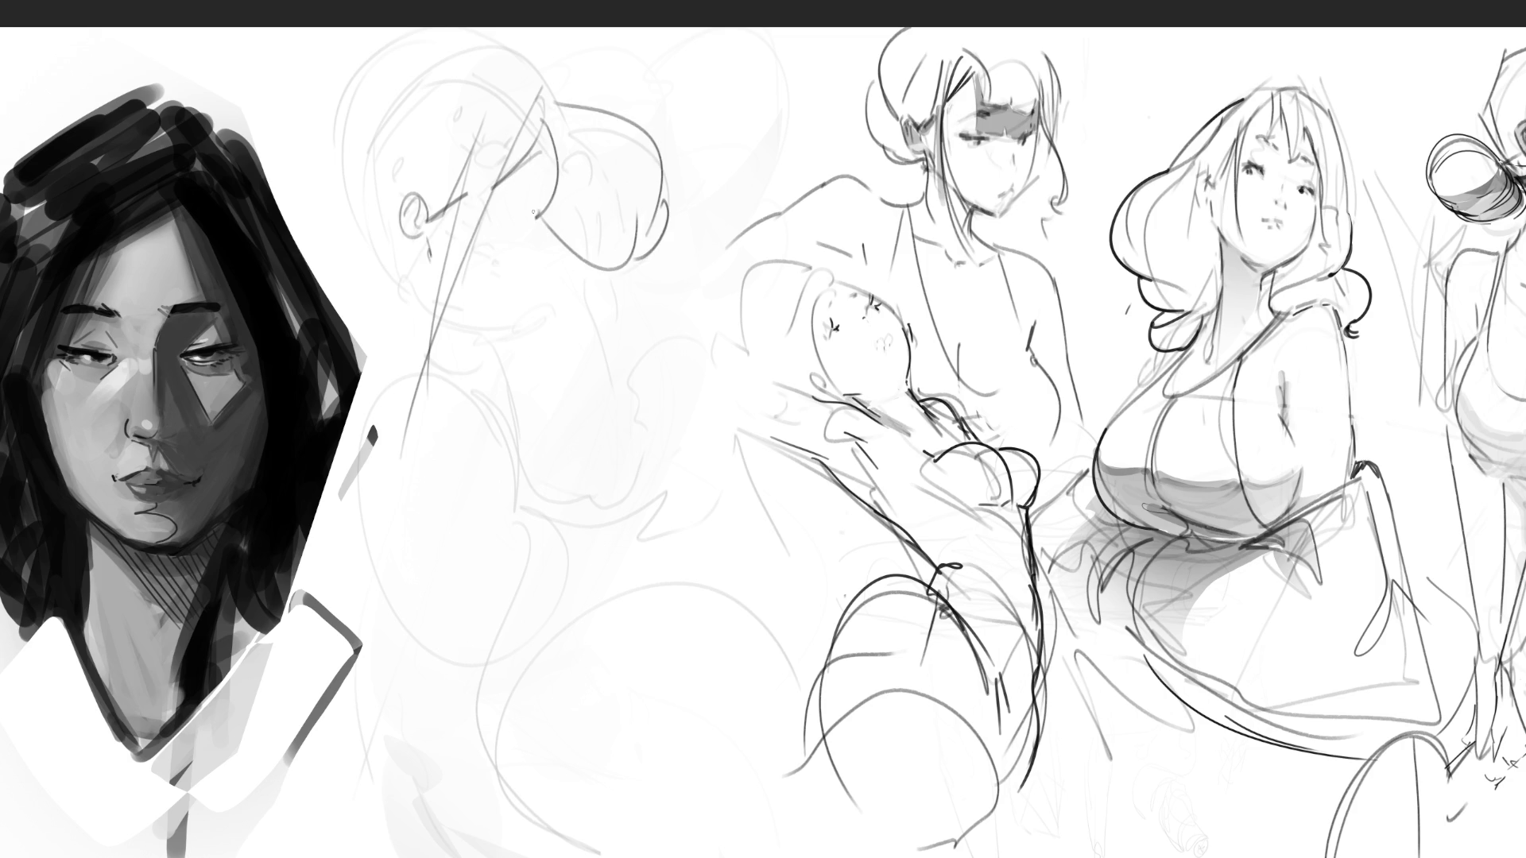
mouse_move(501, 232)
left_mouse_down()
mouse_move(527, 233)
mouse_move(502, 231)
left_mouse_up()
Sketch the chin, jaw, side of the face, collar and oval body with construction lines
mouse_move(460, 305)
left_mouse_down()
mouse_move(493, 334)
mouse_move(545, 328)
left_mouse_up()
left_click_drag(600, 270, 575, 301)
left_click_drag(490, 337, 469, 386)
mouse_move(426, 262)
left_mouse_down()
mouse_move(413, 372)
mouse_move(380, 378)
left_mouse_up()
left_click_drag(343, 319, 504, 402)
left_click_drag(380, 378, 541, 408)
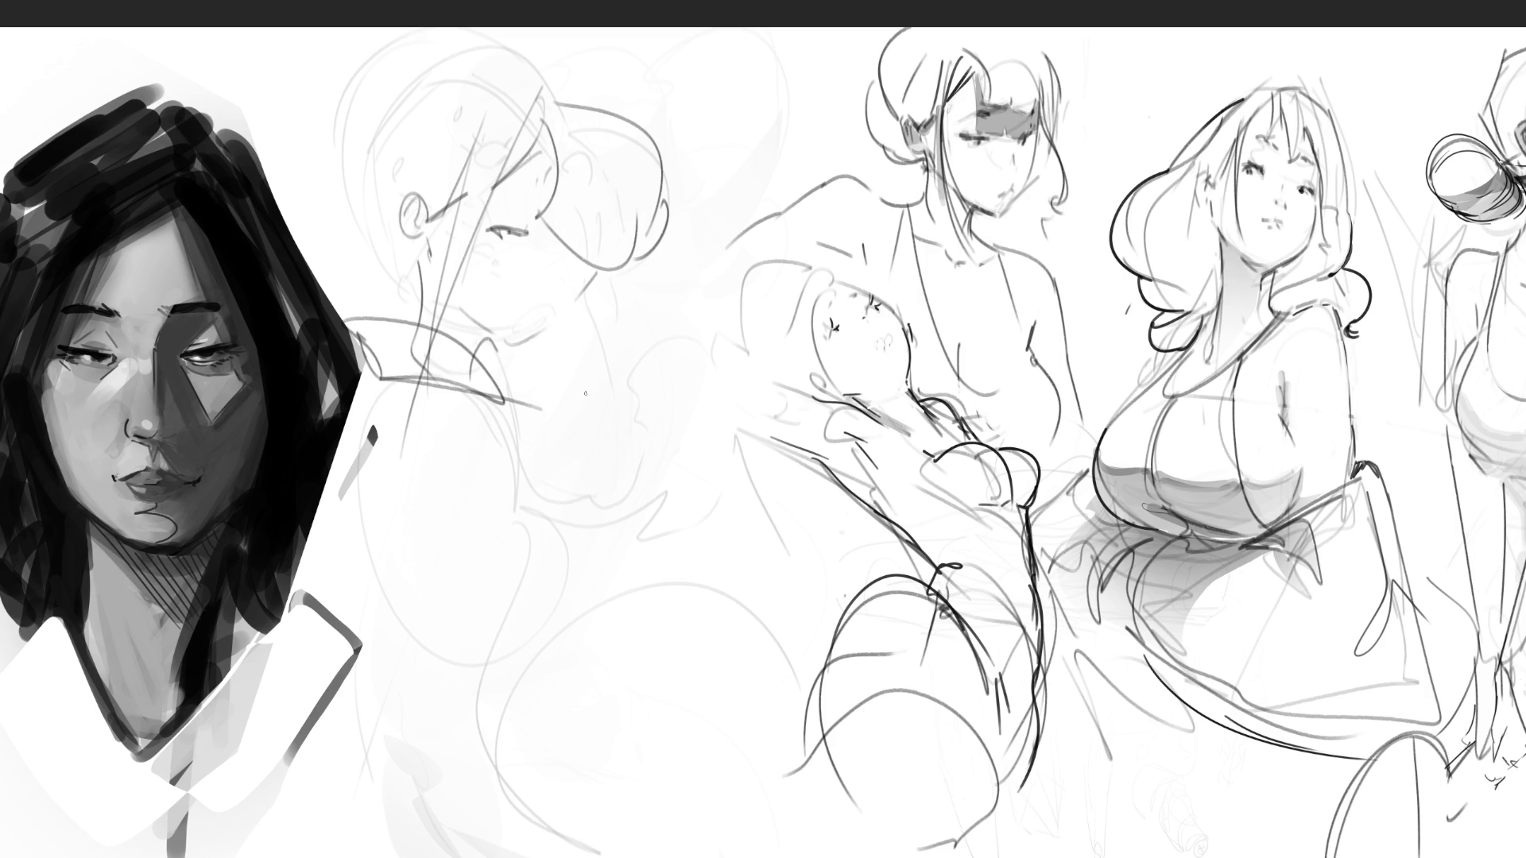
mouse_move(561, 435)
left_mouse_down()
mouse_move(522, 414)
mouse_move(525, 783)
mouse_move(491, 416)
mouse_move(620, 604)
left_mouse_up()
mouse_move(479, 416)
left_mouse_down()
mouse_move(546, 384)
mouse_move(580, 699)
mouse_move(505, 775)
mouse_move(705, 556)
mouse_move(705, 588)
mouse_move(807, 651)
left_mouse_up()
mouse_move(449, 737)
left_mouse_down()
mouse_move(433, 795)
mouse_move(475, 854)
left_mouse_up()
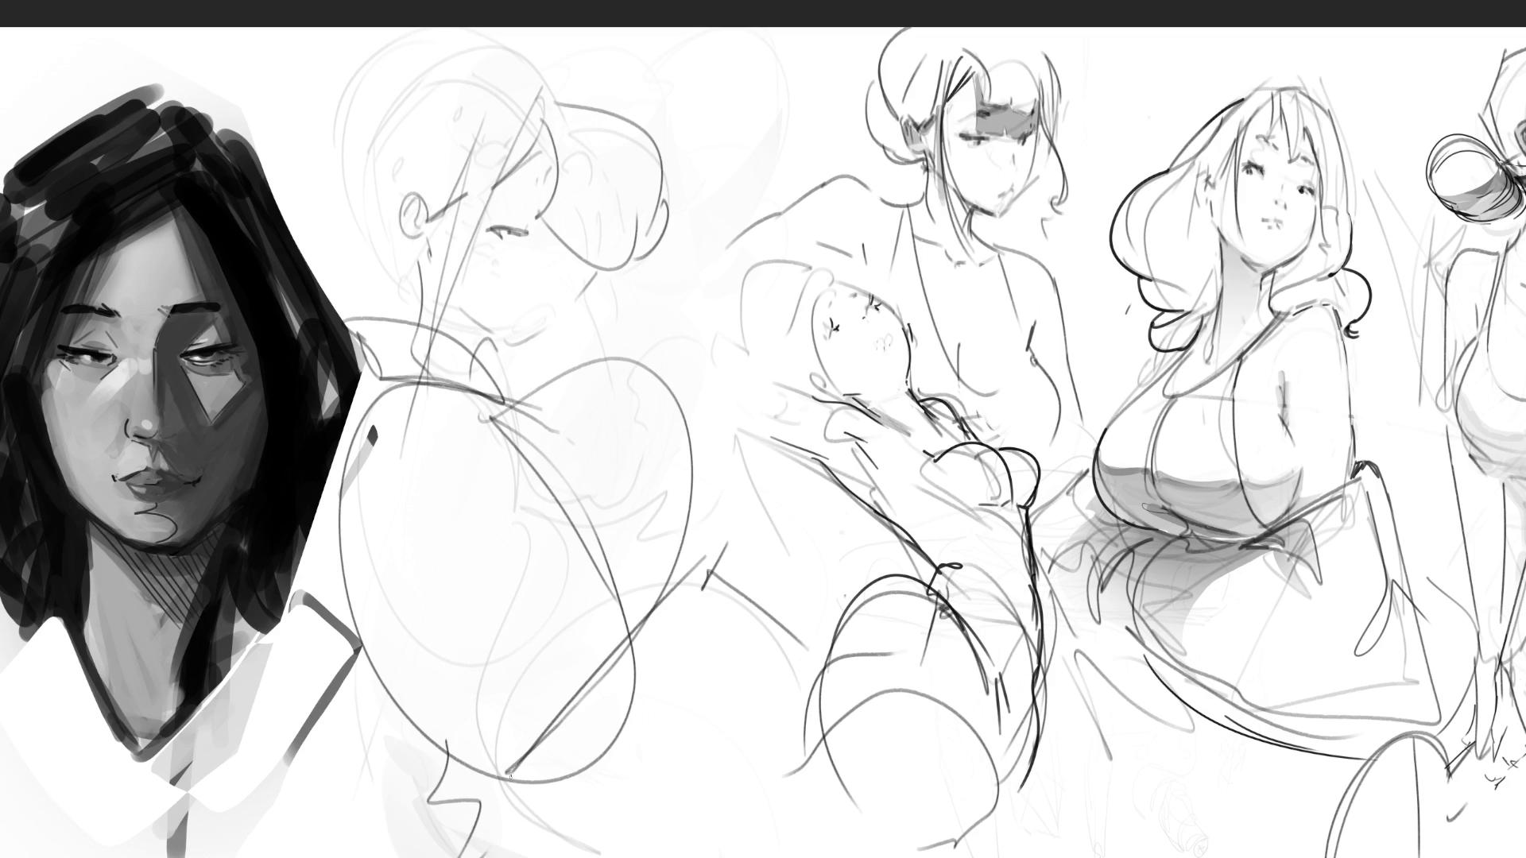
Arc the hair outline over the head, then erase across the new figure to fade it grey
mouse_move(390, 302)
left_mouse_down()
mouse_move(418, 104)
mouse_move(612, 150)
left_mouse_up()
left_click_drag(376, 194, 272, 172)
mouse_move(273, 148)
left_mouse_down()
mouse_move(290, 76)
mouse_move(390, 94)
left_mouse_up()
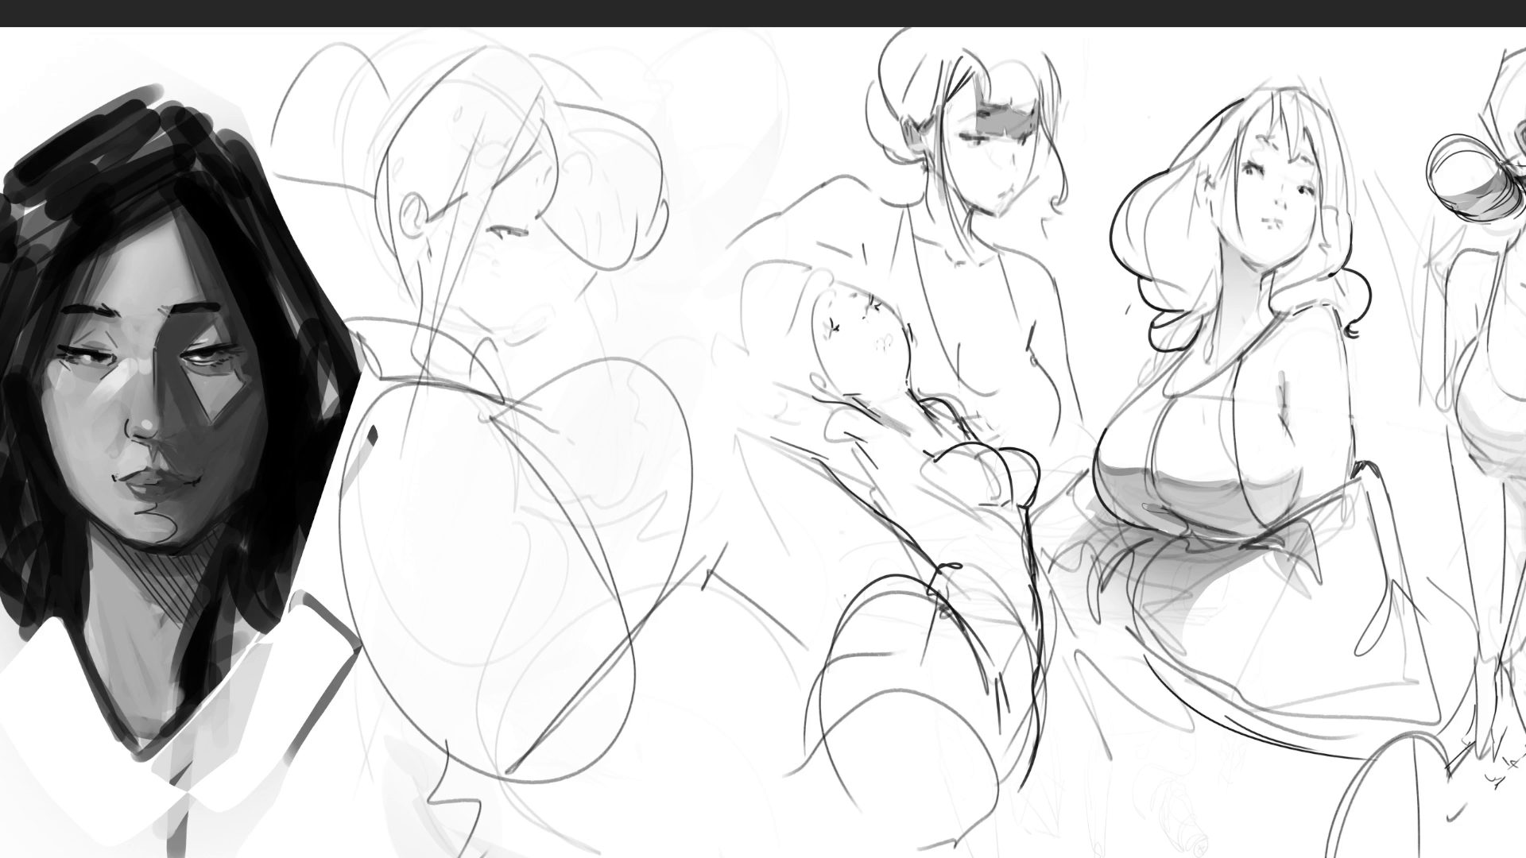
key("e")
mouse_move(711, 236)
left_mouse_down()
mouse_move(517, 334)
mouse_move(477, 596)
mouse_move(347, 361)
left_mouse_up()
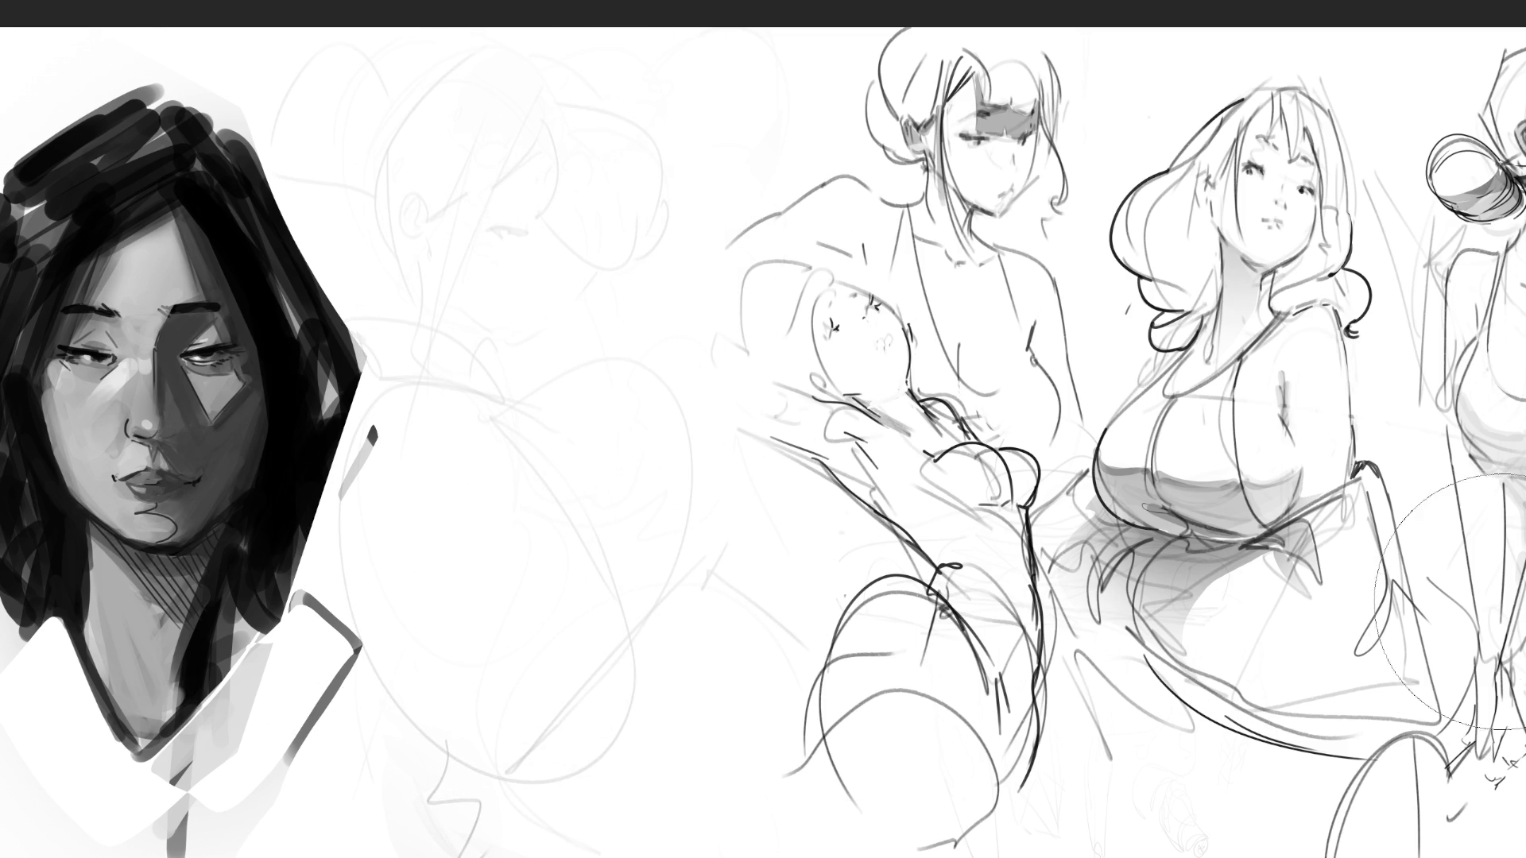
Block in the hair mass with thick strokes, including the arch over the head and loose strokes below
key("e")
mouse_move(404, 133)
left_mouse_down()
mouse_move(406, 298)
mouse_move(445, 487)
left_mouse_up()
mouse_move(401, 194)
left_mouse_down()
mouse_move(485, 107)
mouse_move(485, 270)
left_mouse_up()
mouse_move(484, 119)
left_mouse_down()
mouse_move(521, 195)
mouse_move(592, 270)
mouse_move(556, 135)
mouse_move(675, 405)
mouse_move(713, 356)
left_mouse_up()
left_click_drag(683, 151, 699, 406)
mouse_move(393, 167)
left_mouse_down()
mouse_move(548, 60)
mouse_move(739, 112)
mouse_move(743, 402)
left_mouse_up()
mouse_move(735, 433)
left_mouse_down()
mouse_move(771, 290)
mouse_move(786, 492)
mouse_move(755, 445)
mouse_move(648, 546)
mouse_move(676, 421)
mouse_move(524, 596)
mouse_move(675, 469)
mouse_move(461, 745)
mouse_move(509, 620)
mouse_move(731, 600)
left_mouse_up()
mouse_move(667, 699)
left_mouse_down()
mouse_move(794, 592)
mouse_move(842, 659)
left_mouse_up()
Mark in the face, eyes and nose, then enlarge the eraser and lighten the head to pale grey
mouse_move(552, 279)
left_mouse_down()
mouse_move(496, 294)
mouse_move(500, 322)
mouse_move(457, 239)
mouse_move(609, 311)
mouse_move(624, 218)
mouse_move(533, 227)
left_mouse_up()
left_click_drag(620, 306, 576, 325)
left_click_drag(588, 388, 581, 395)
left_click_drag(526, 287, 556, 465)
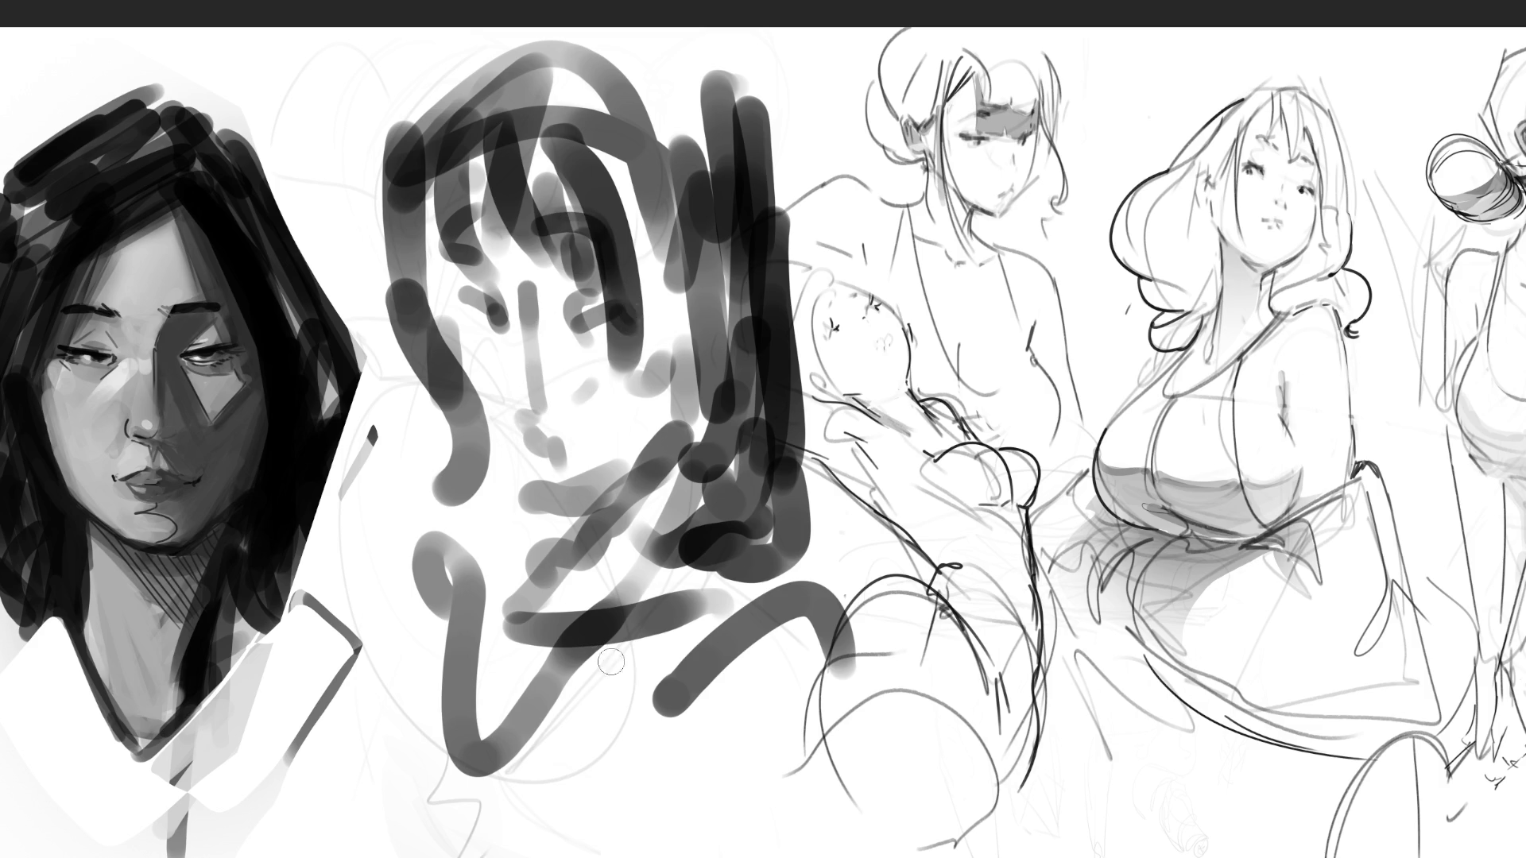
key("]")
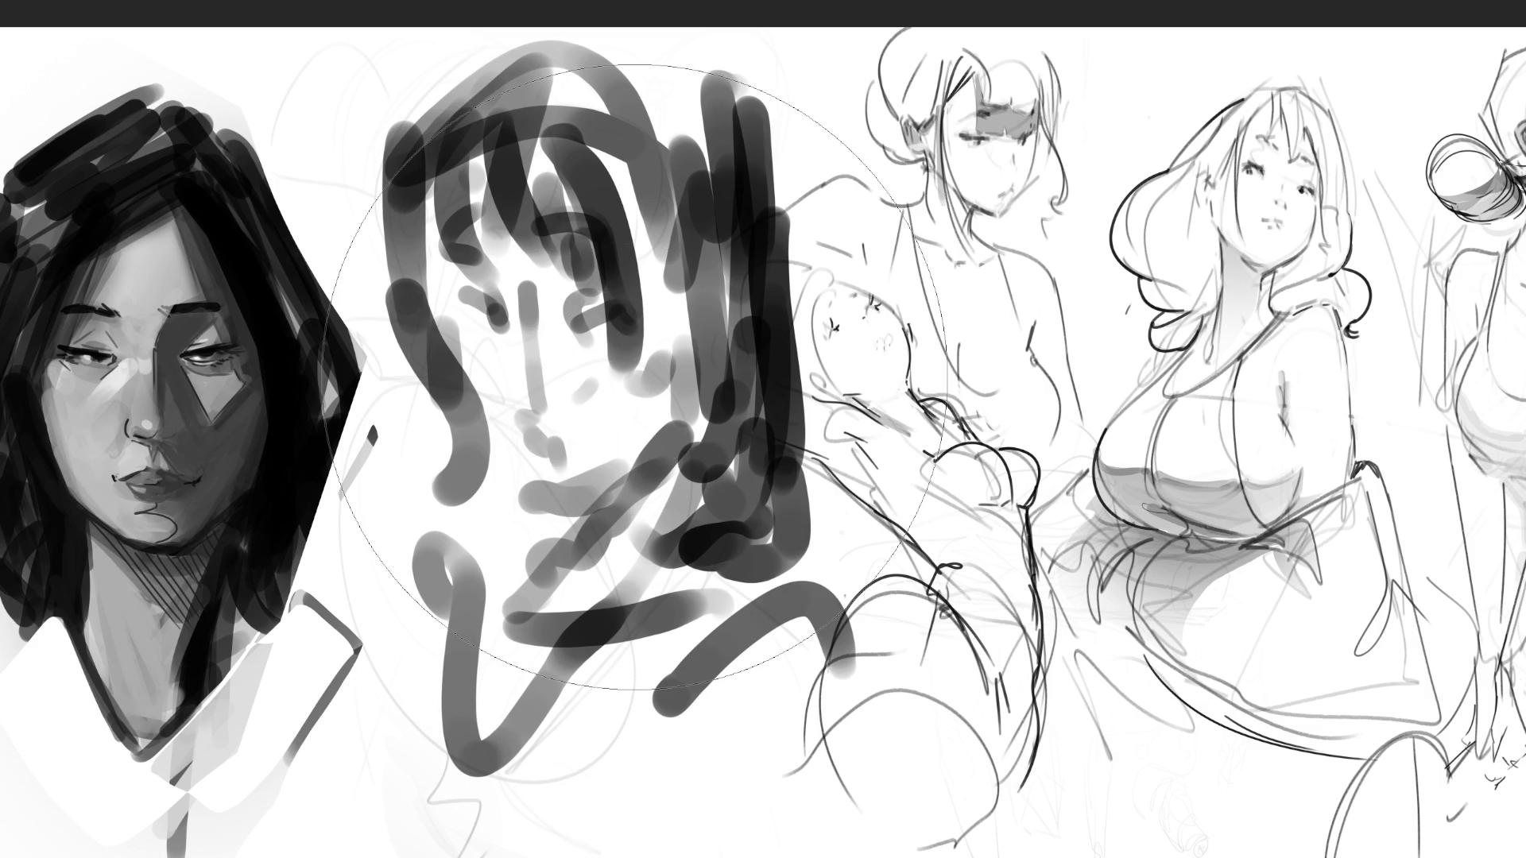
left_click_drag(620, 413, 561, 579)
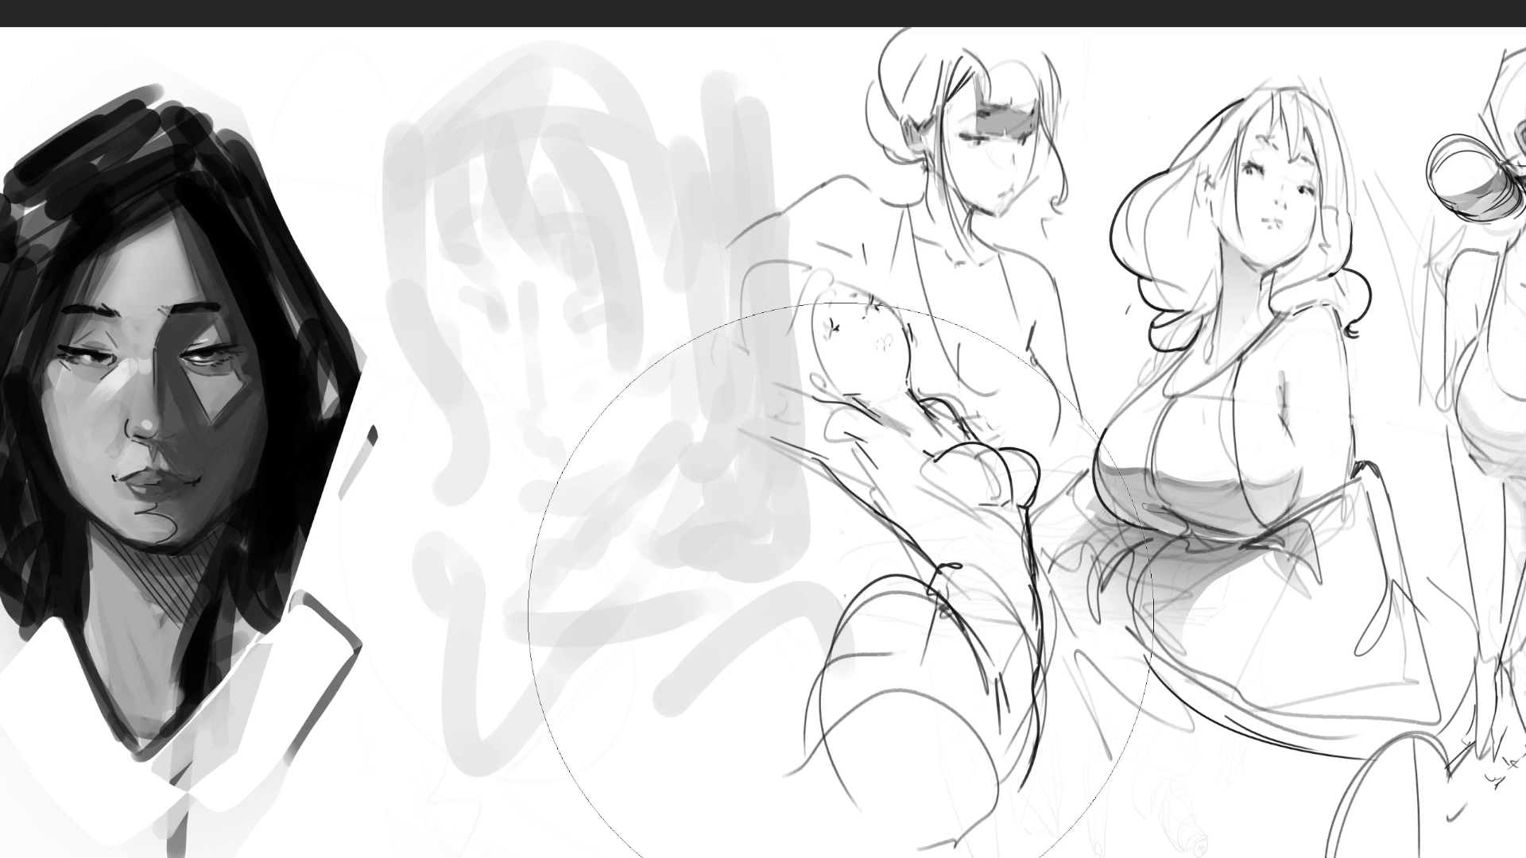
With a fine dark tip, paint the eyes, both eyebrows, the nose line and the mouth
key("[")
key("[")
key("[")
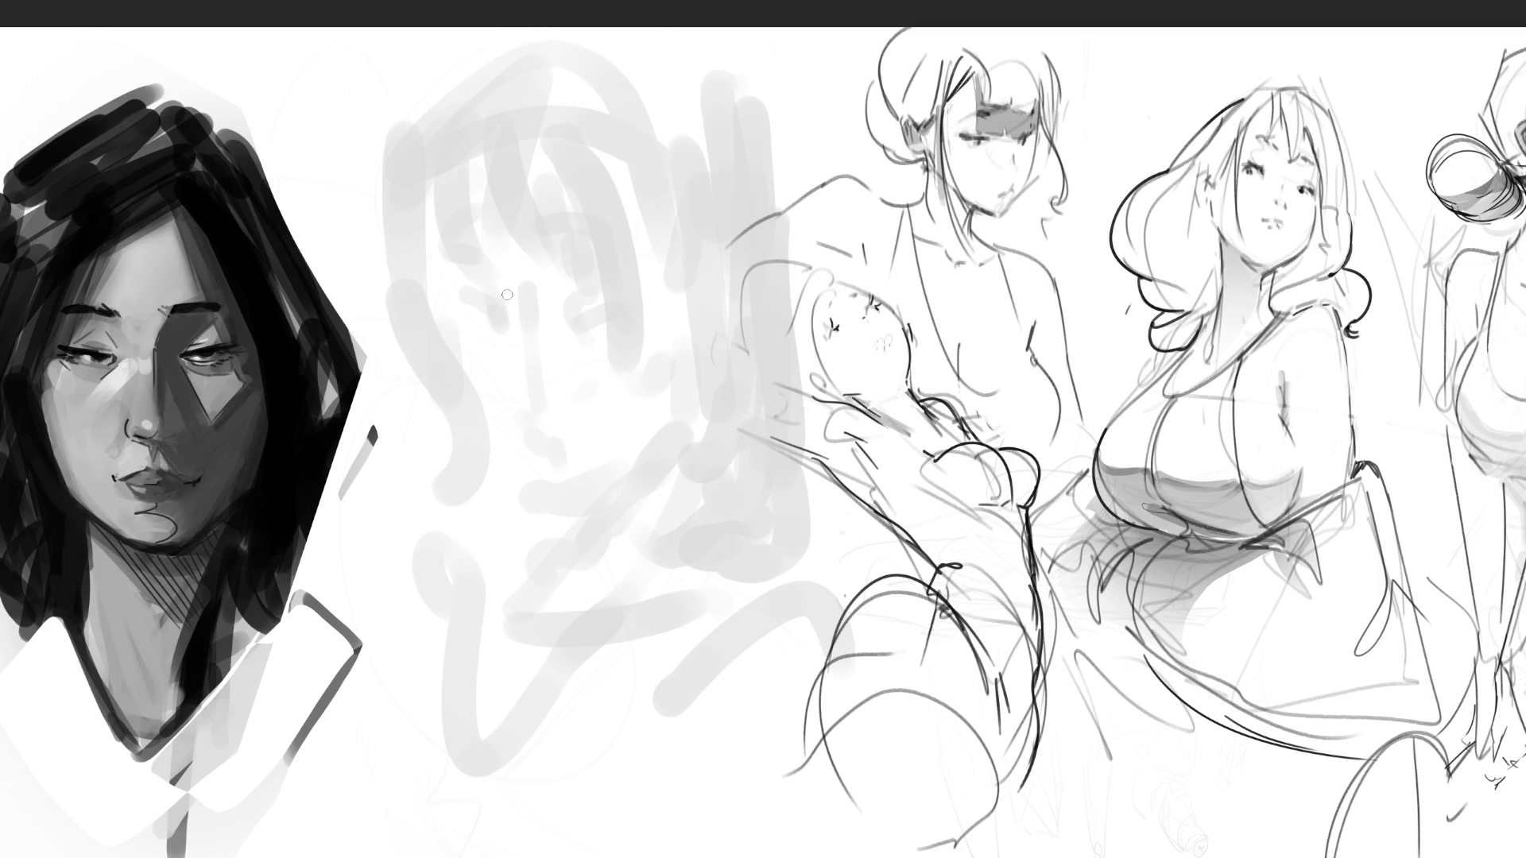
mouse_move(496, 307)
left_mouse_down()
mouse_move(500, 320)
mouse_move(596, 291)
mouse_move(613, 315)
left_mouse_up()
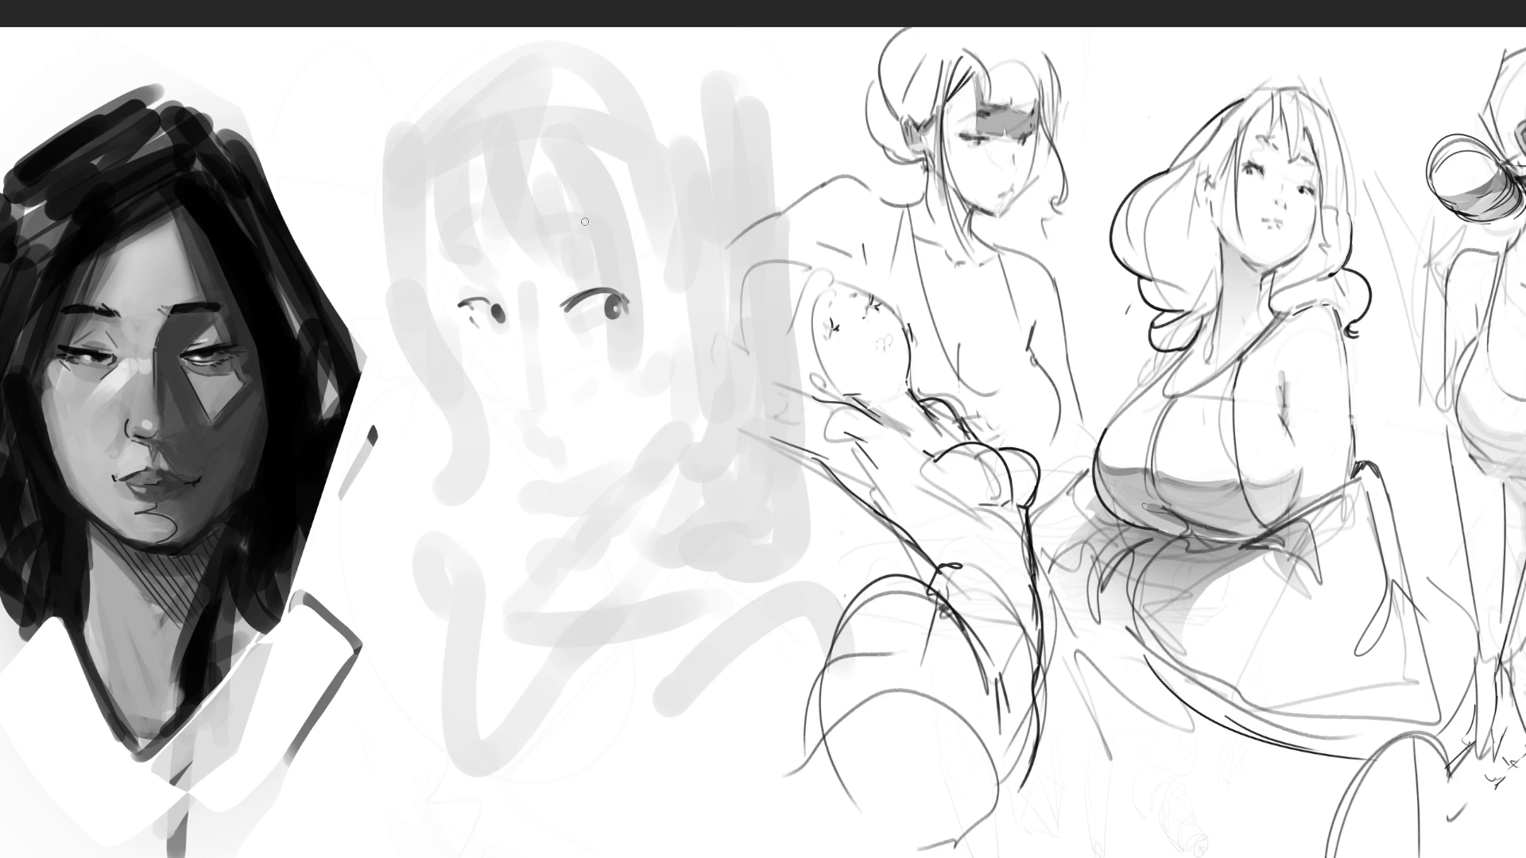
left_click_drag(544, 238, 597, 222)
left_click_drag(597, 233, 617, 230)
left_click_drag(448, 252, 483, 254)
left_click_drag(542, 306, 543, 366)
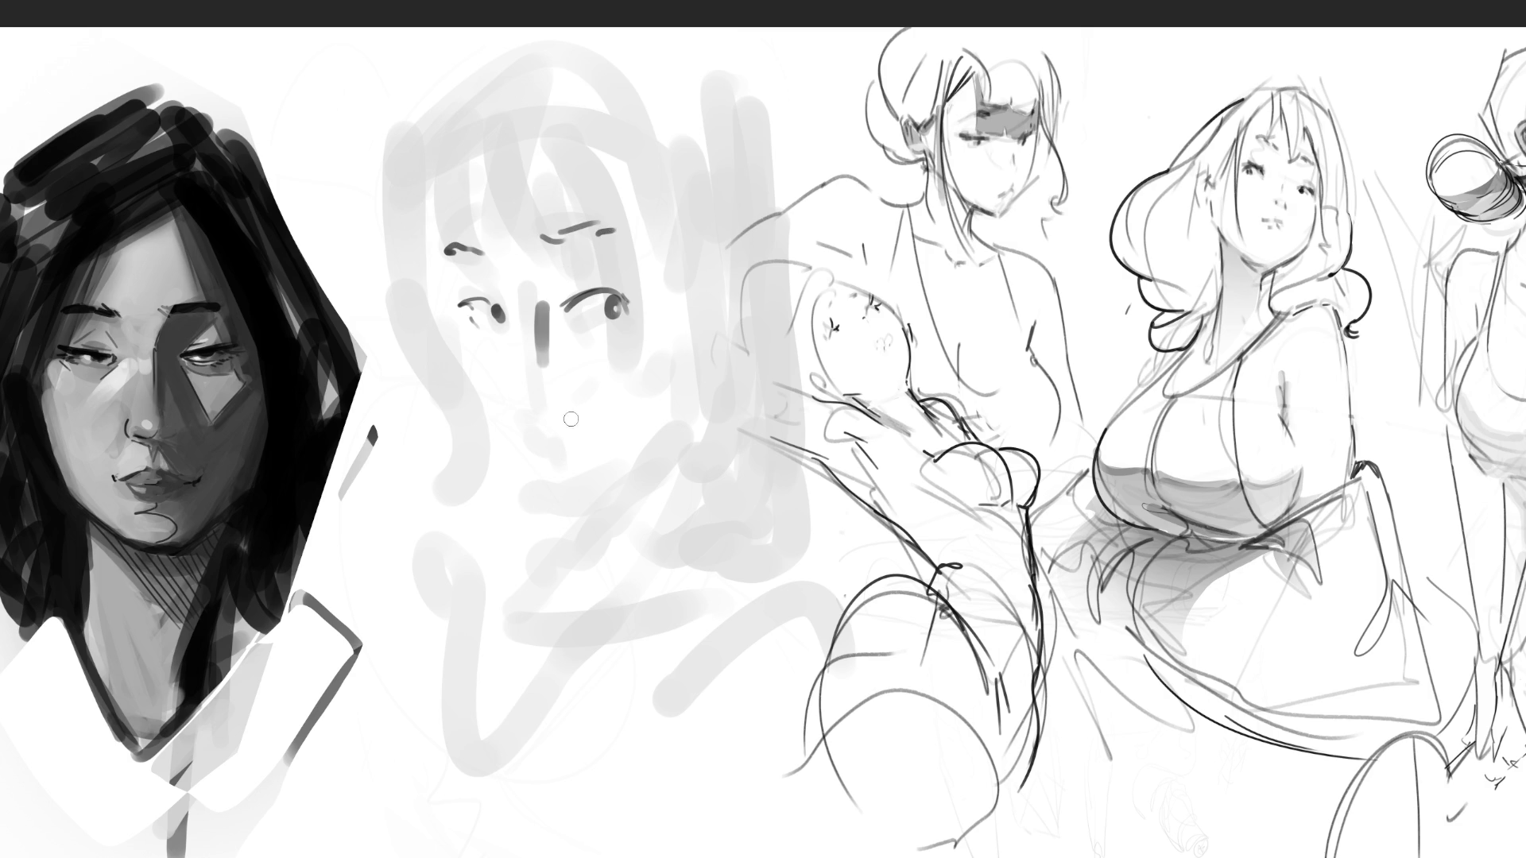
mouse_move(543, 403)
left_mouse_down()
mouse_move(557, 404)
mouse_move(557, 452)
mouse_move(595, 451)
mouse_move(568, 468)
left_mouse_up()
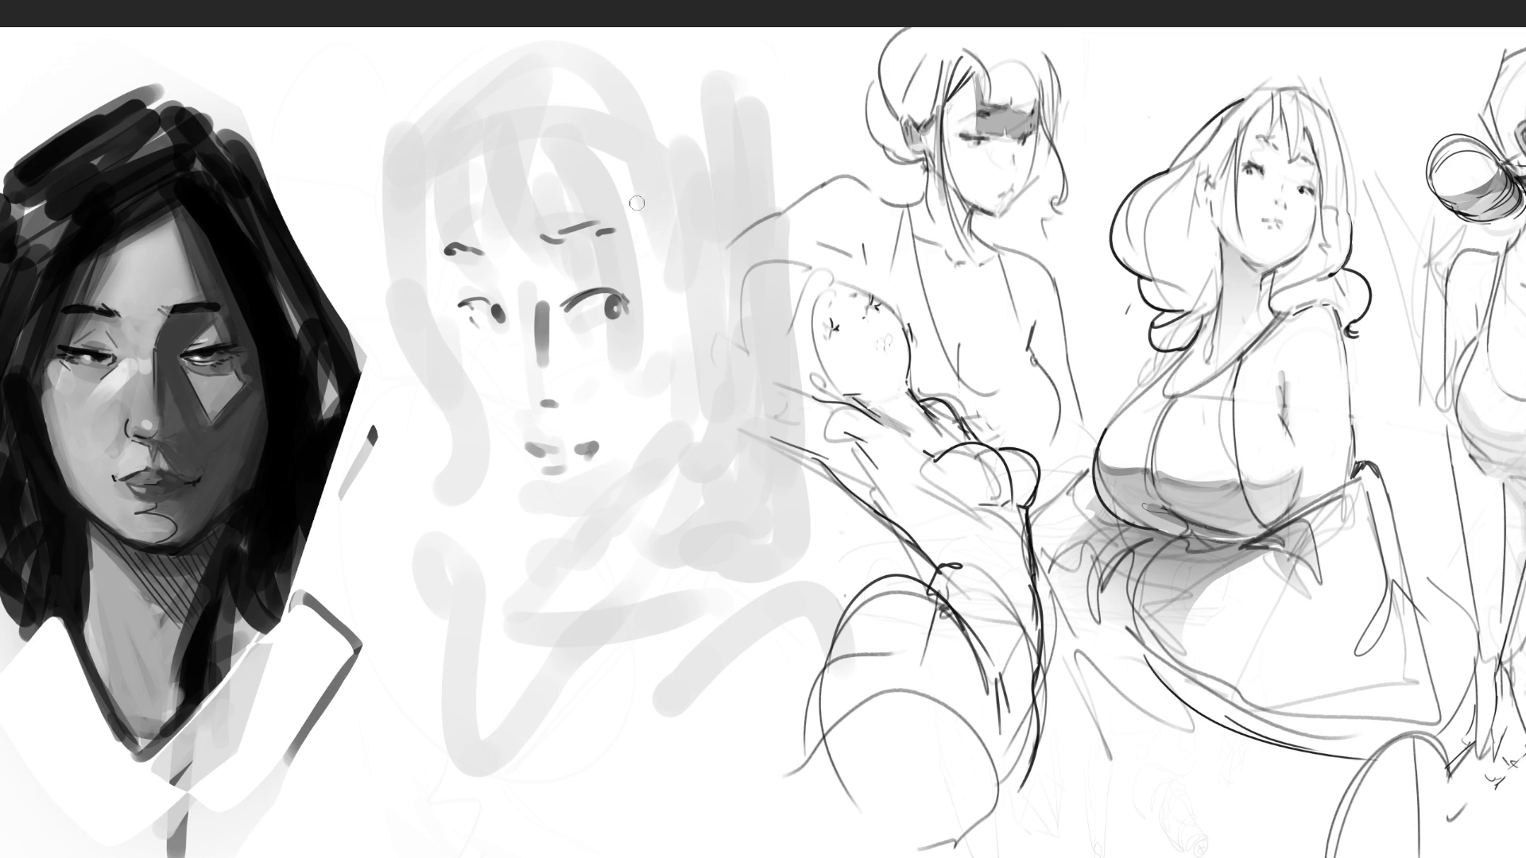
Paint hair strands and fringe across the forehead, plus a soft grey patch beside the eye
left_click_drag(629, 136, 665, 381)
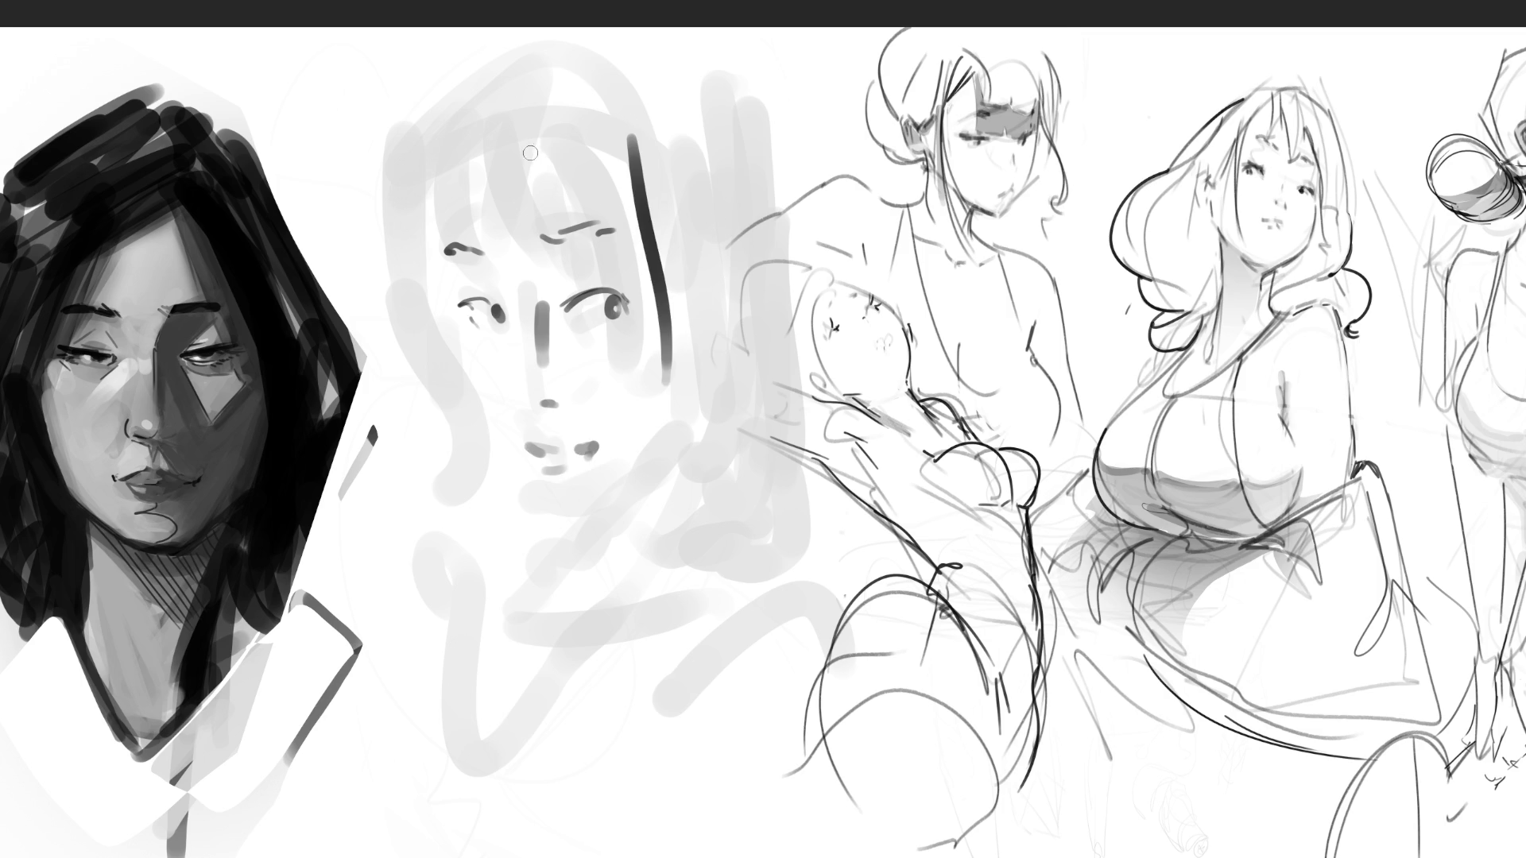
mouse_move(442, 90)
left_mouse_down()
mouse_move(477, 239)
mouse_move(501, 227)
left_mouse_up()
mouse_move(456, 131)
left_mouse_down()
mouse_move(543, 242)
mouse_move(565, 239)
left_mouse_up()
left_click_drag(512, 131, 565, 224)
left_click_drag(574, 120, 598, 194)
left_click_drag(619, 128, 652, 214)
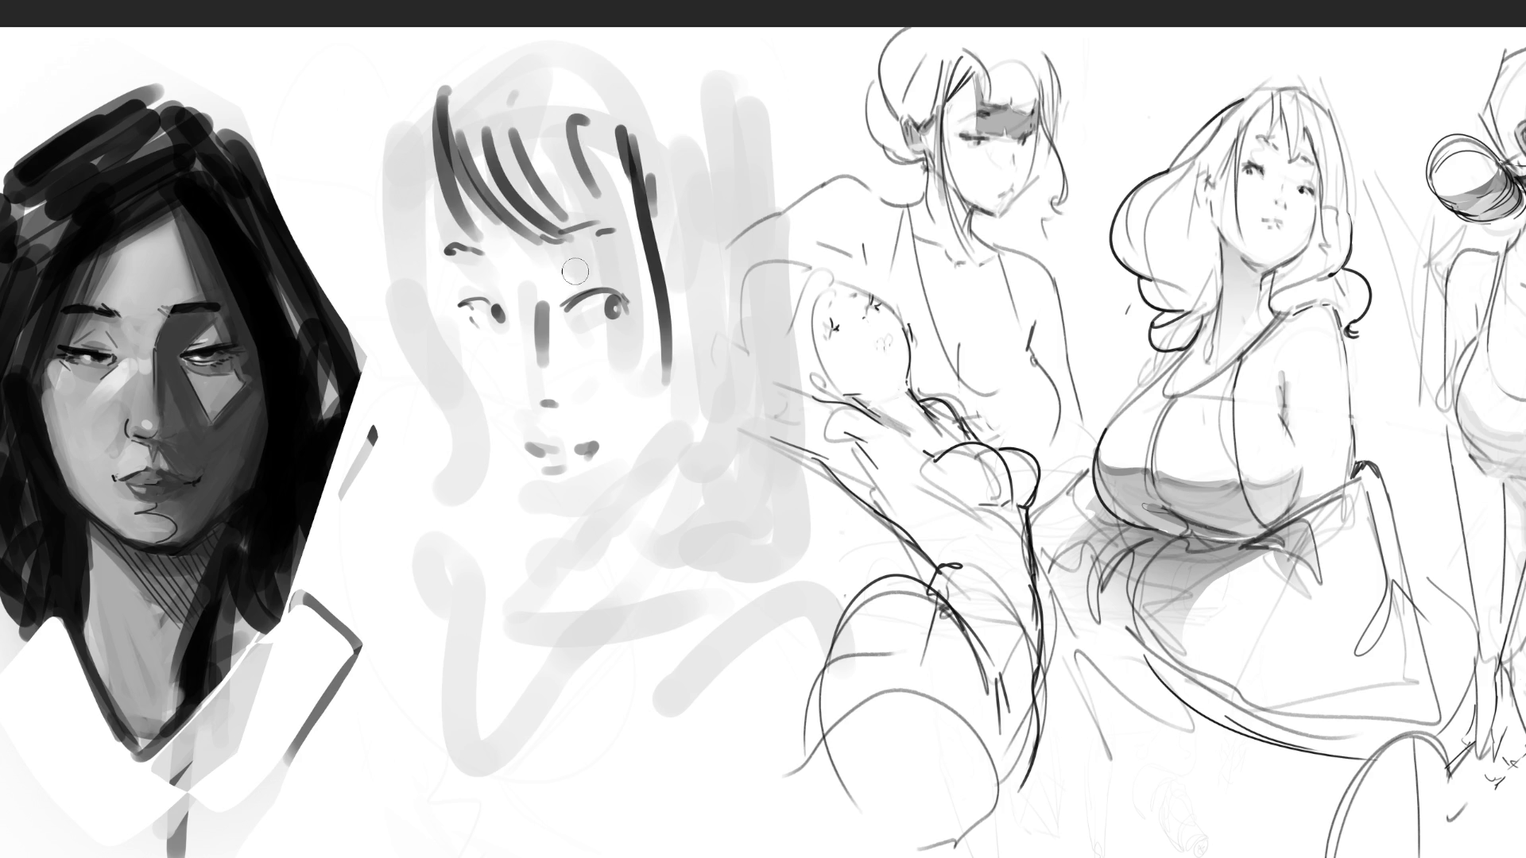
mouse_move(592, 250)
left_mouse_down()
mouse_move(566, 274)
mouse_move(636, 310)
mouse_move(652, 334)
mouse_move(640, 344)
left_mouse_up()
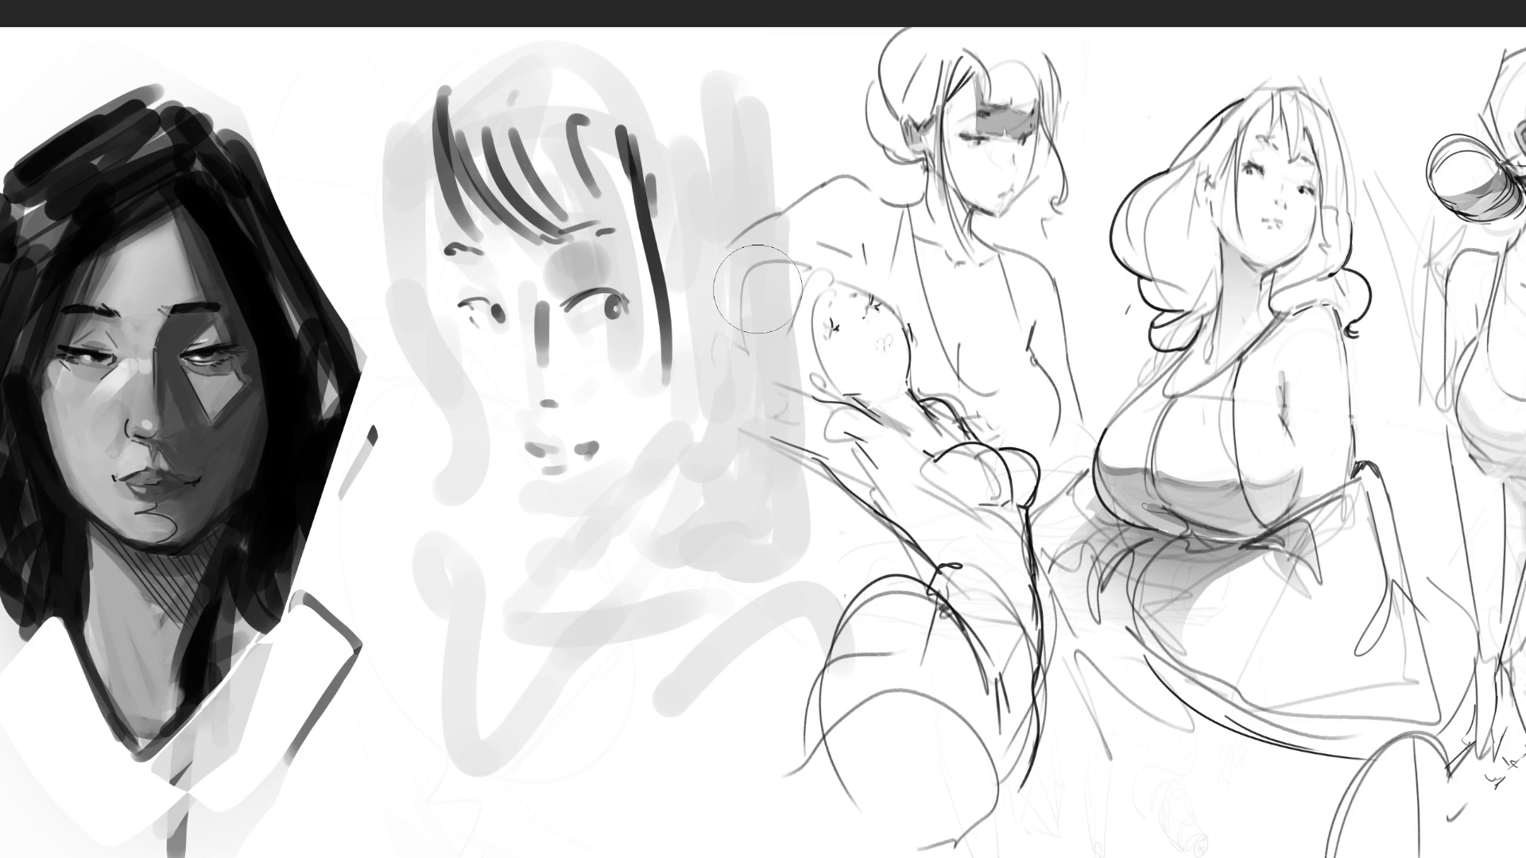
Undo the grey eye patch and side stroke, then paint dark neck strokes below the chin
key("ctrl+z")
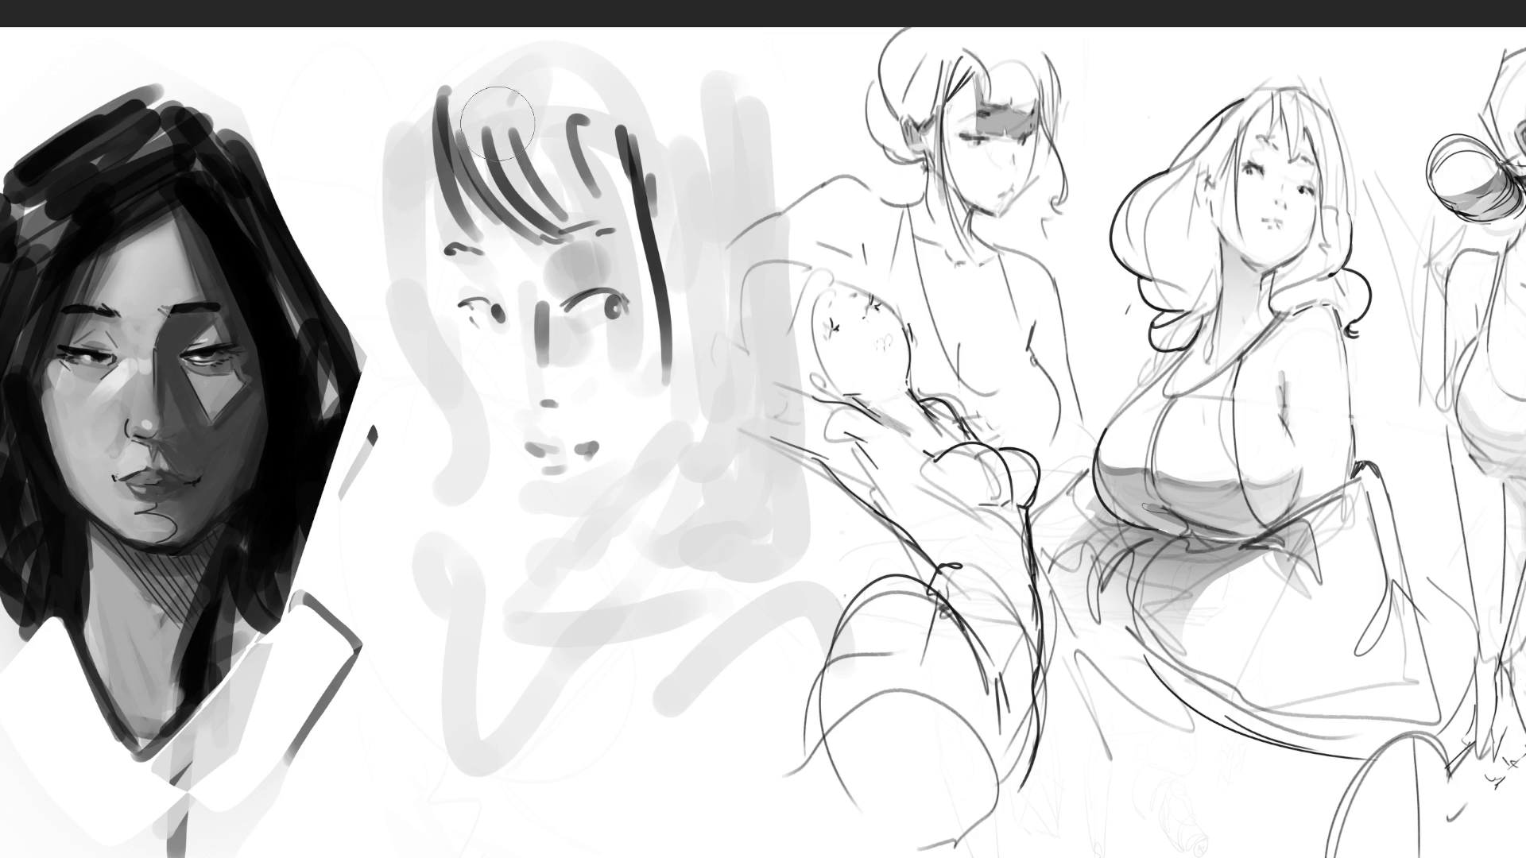
left_click_drag(434, 262, 443, 334)
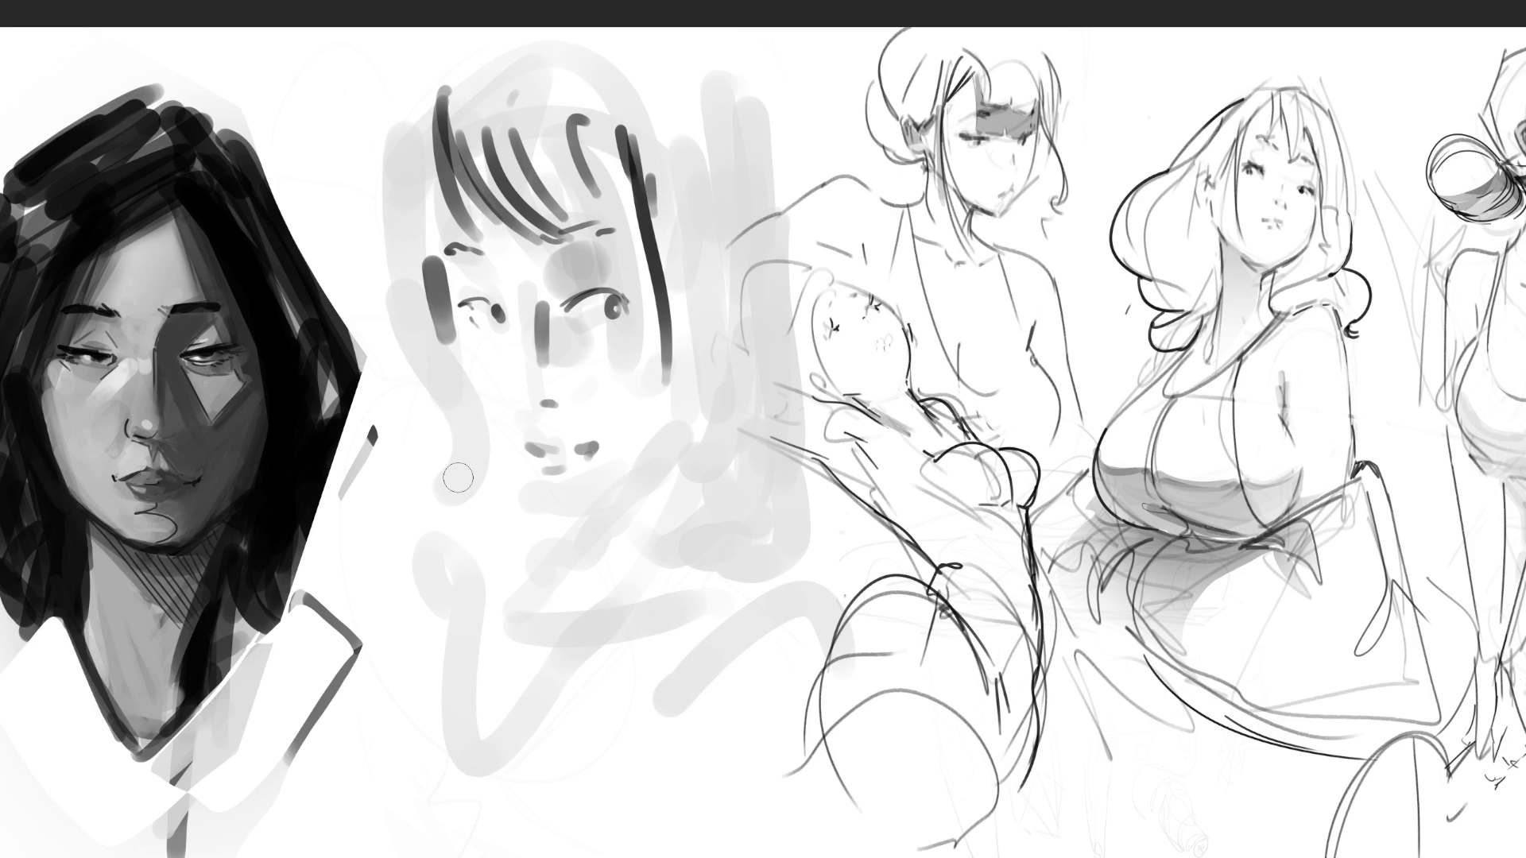
mouse_move(427, 267)
left_mouse_down()
mouse_move(430, 350)
mouse_move(525, 510)
left_mouse_up()
key("ctrl+z")
key("ctrl+z")
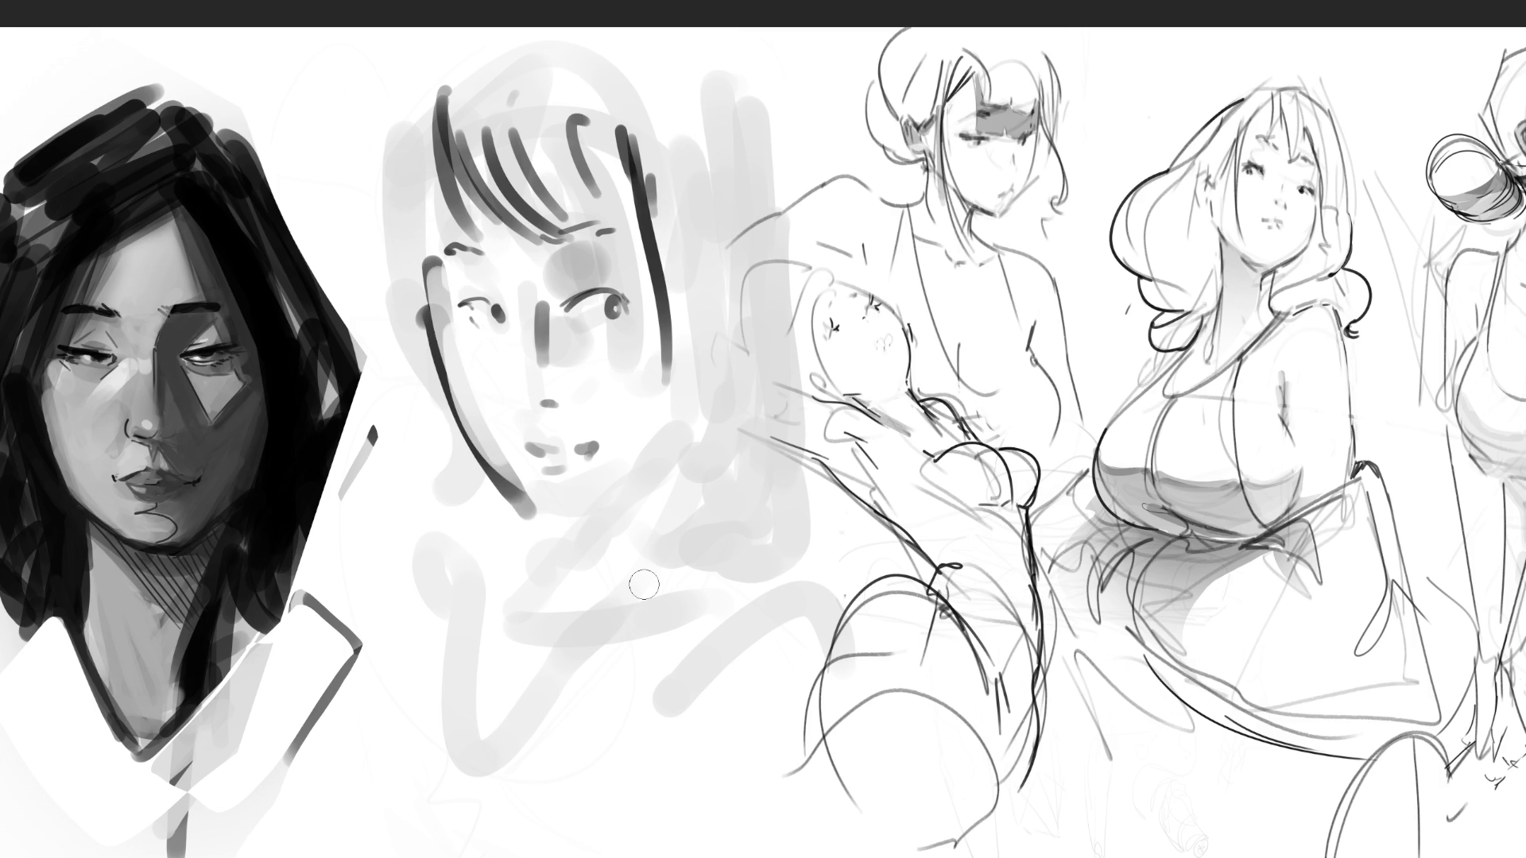
left_click(531, 541)
mouse_move(532, 541)
left_mouse_down()
mouse_move(601, 537)
mouse_move(719, 457)
left_mouse_up()
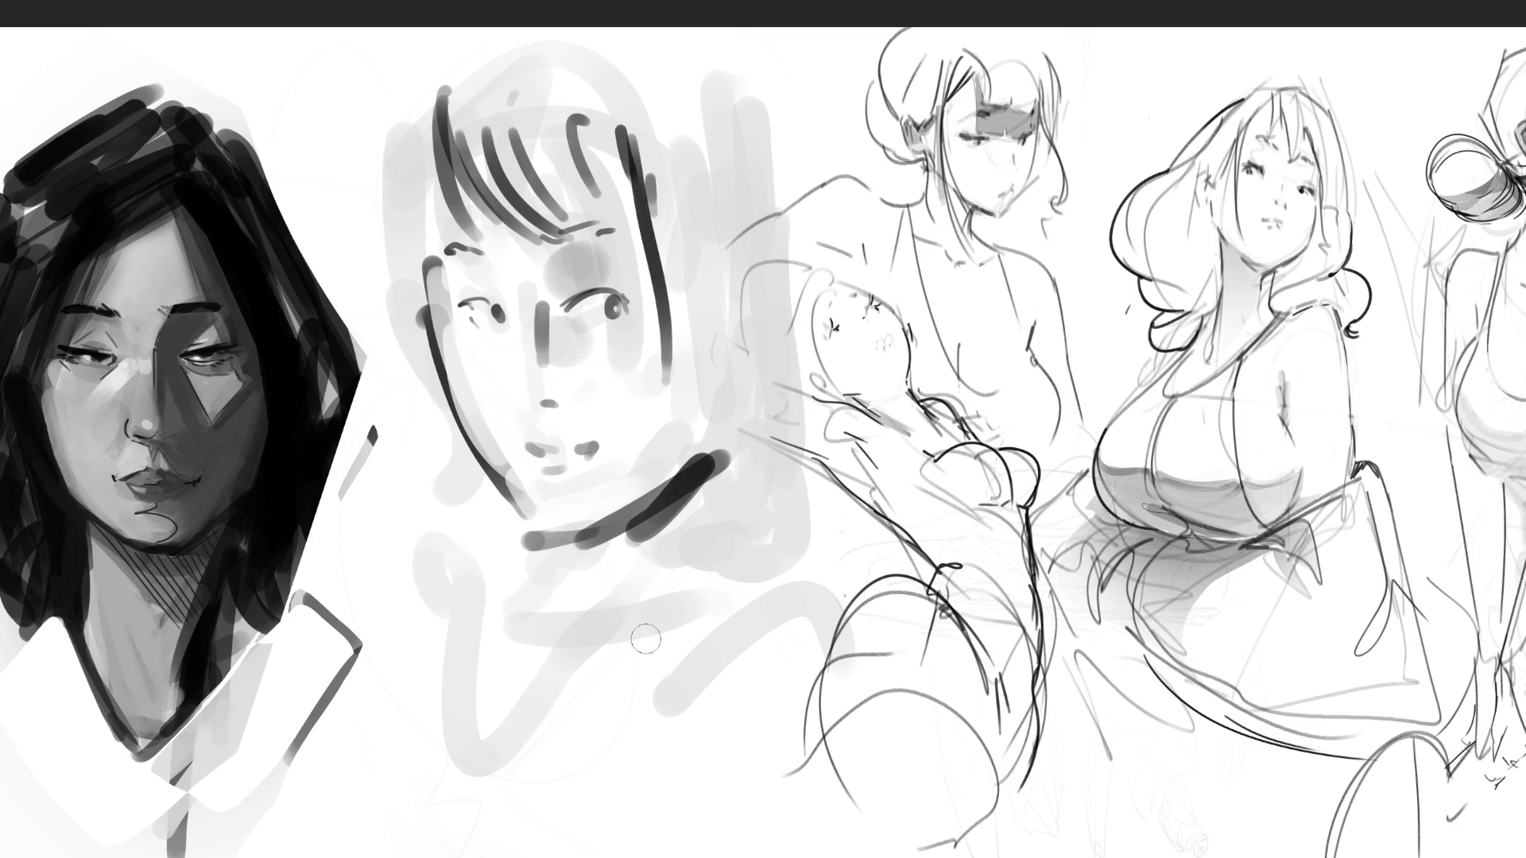
Paint the right hair edge with a hooked strand and darken the bangs with long strokes
left_click_drag(653, 156, 719, 297)
mouse_move(719, 372)
left_mouse_down()
mouse_move(735, 286)
mouse_move(775, 321)
left_mouse_up()
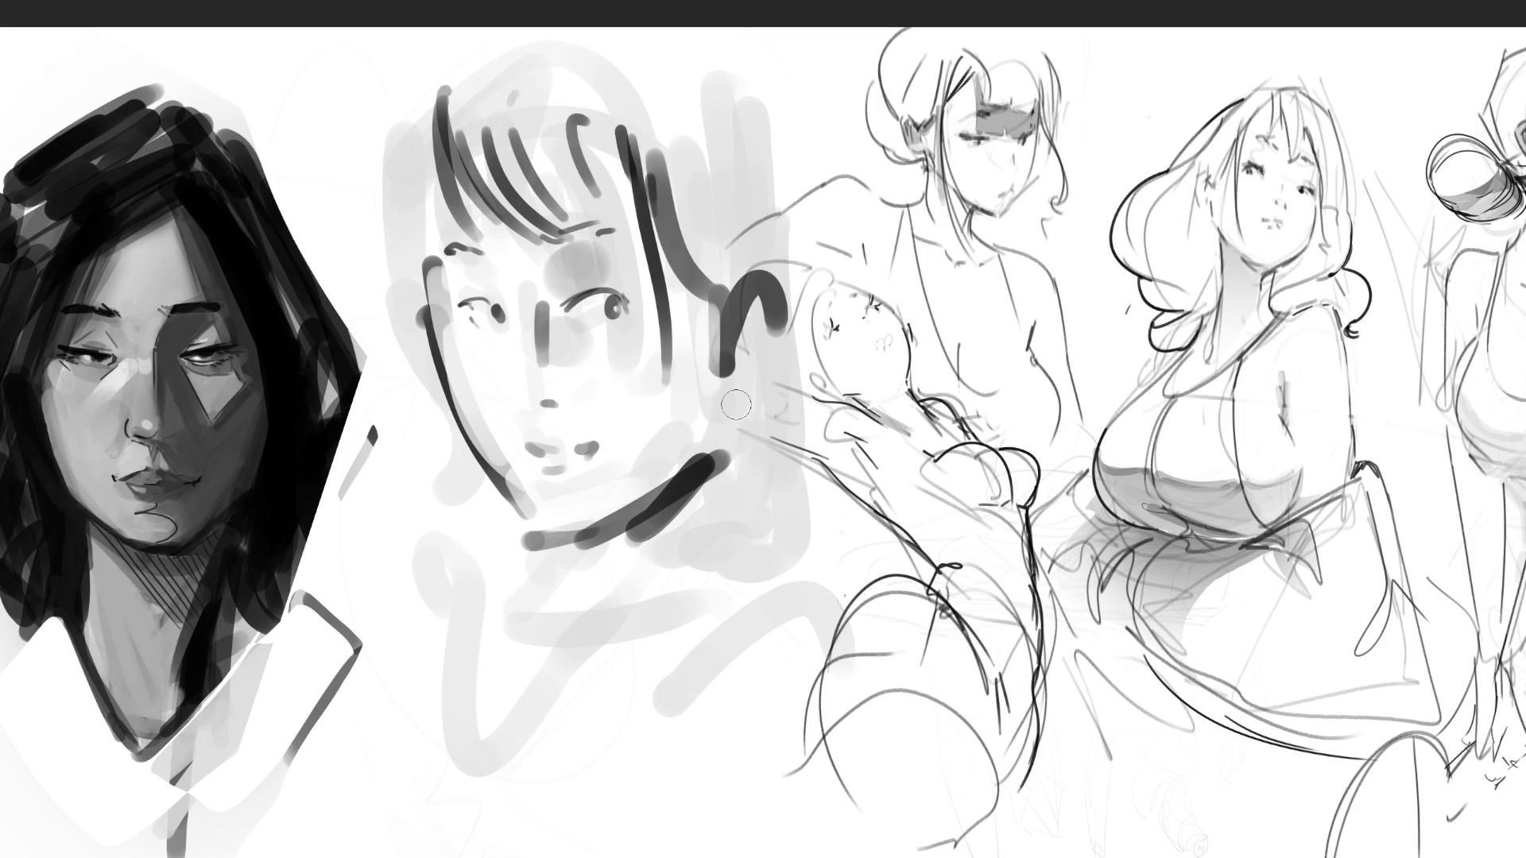
left_click_drag(744, 390, 763, 314)
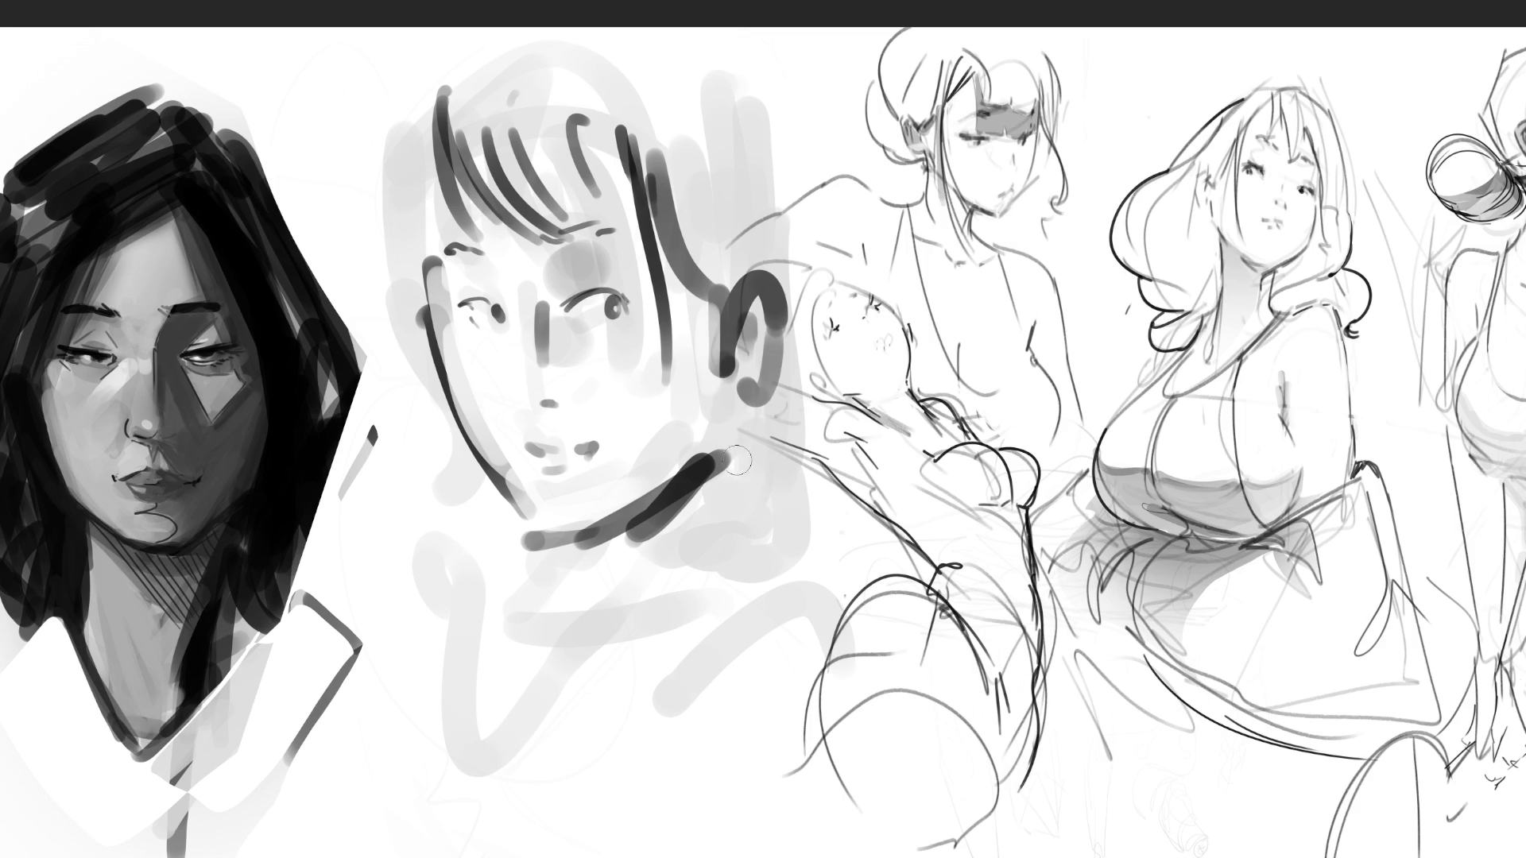
left_click_drag(619, 83, 667, 203)
mouse_move(473, 54)
left_mouse_down()
mouse_move(481, 119)
mouse_move(563, 216)
left_mouse_up()
mouse_move(497, 79)
left_mouse_down()
mouse_move(576, 229)
mouse_move(592, 216)
left_mouse_up()
left_click_drag(531, 80, 600, 214)
left_click_drag(576, 101, 616, 203)
mouse_move(604, 100)
left_mouse_down()
mouse_move(652, 214)
mouse_move(664, 181)
left_mouse_up()
Darken the face's left edge, stroke around the chin, and paint long hair strands looping beside the neck
left_click_drag(439, 134, 416, 367)
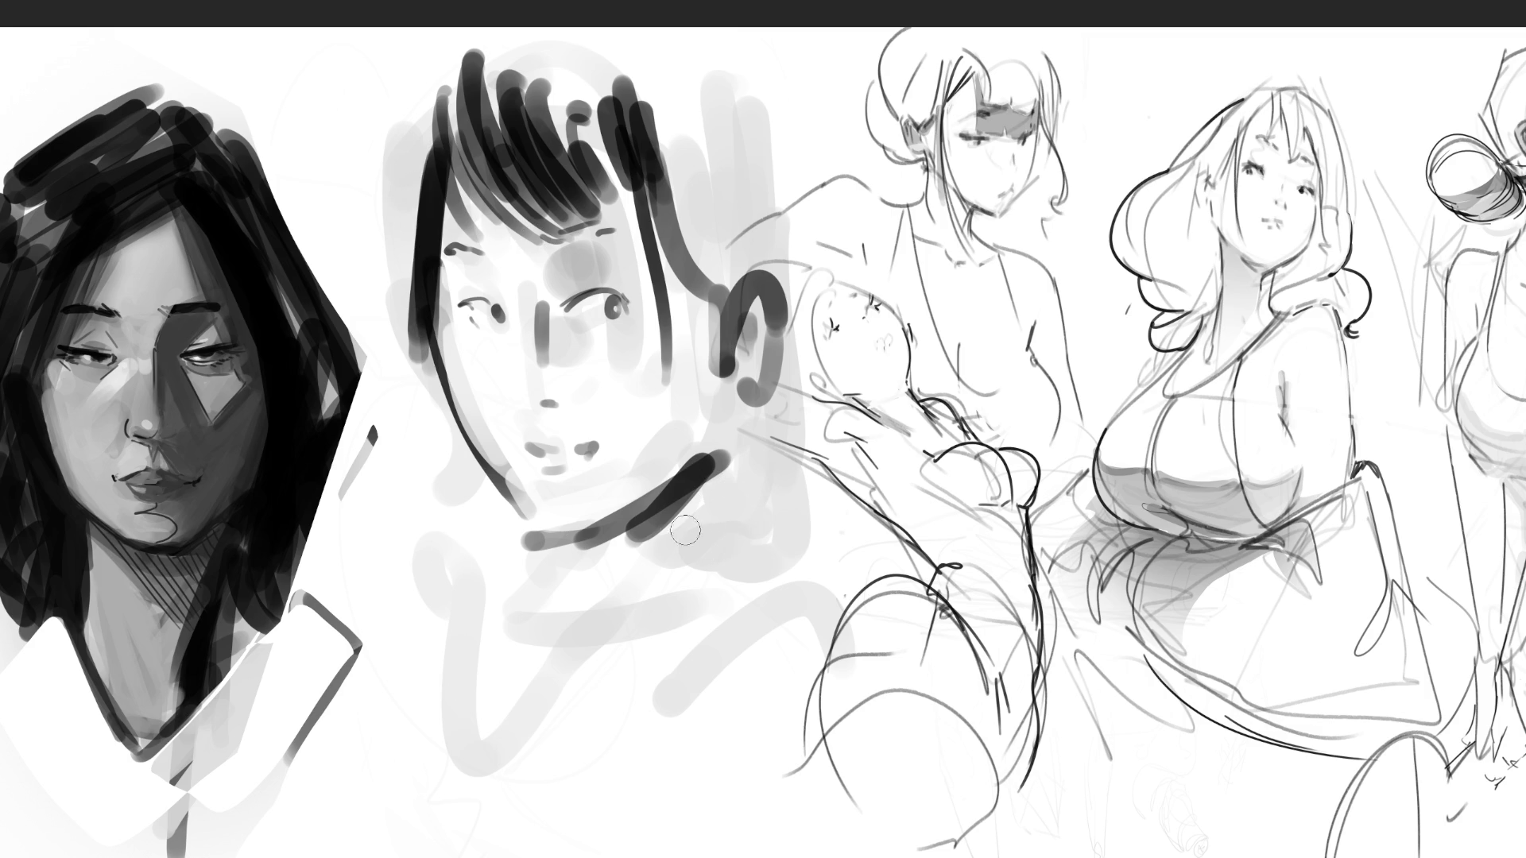
left_click_drag(584, 542, 706, 482)
mouse_move(704, 497)
left_mouse_down()
mouse_move(685, 548)
mouse_move(572, 566)
left_mouse_up()
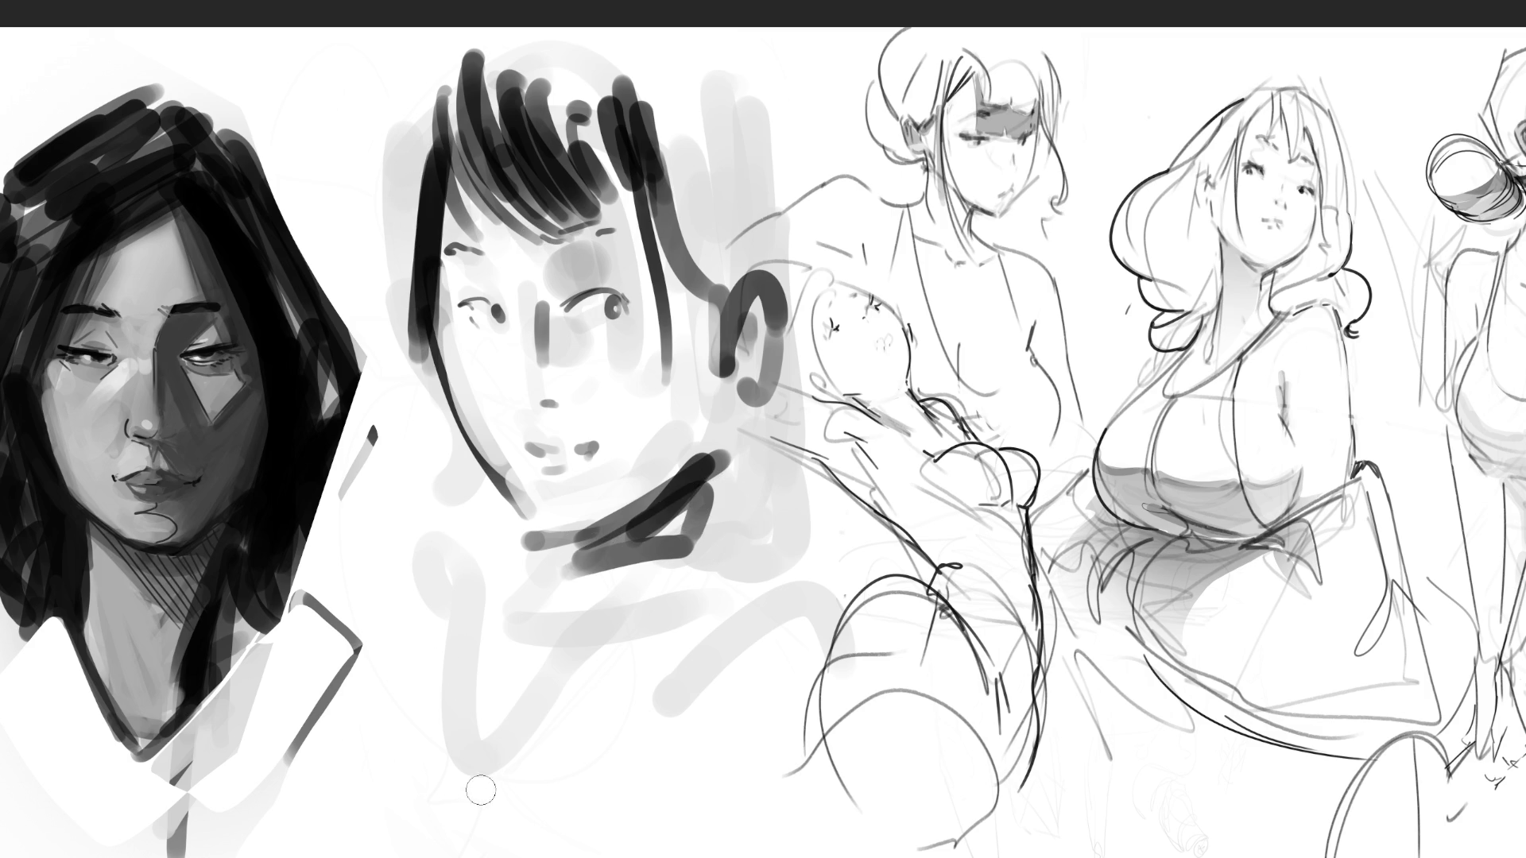
left_click_drag(642, 101, 679, 179)
left_click_drag(671, 79, 727, 247)
mouse_move(754, 64)
left_mouse_down()
mouse_move(798, 333)
mouse_move(793, 459)
left_mouse_up()
left_click_drag(801, 481, 639, 653)
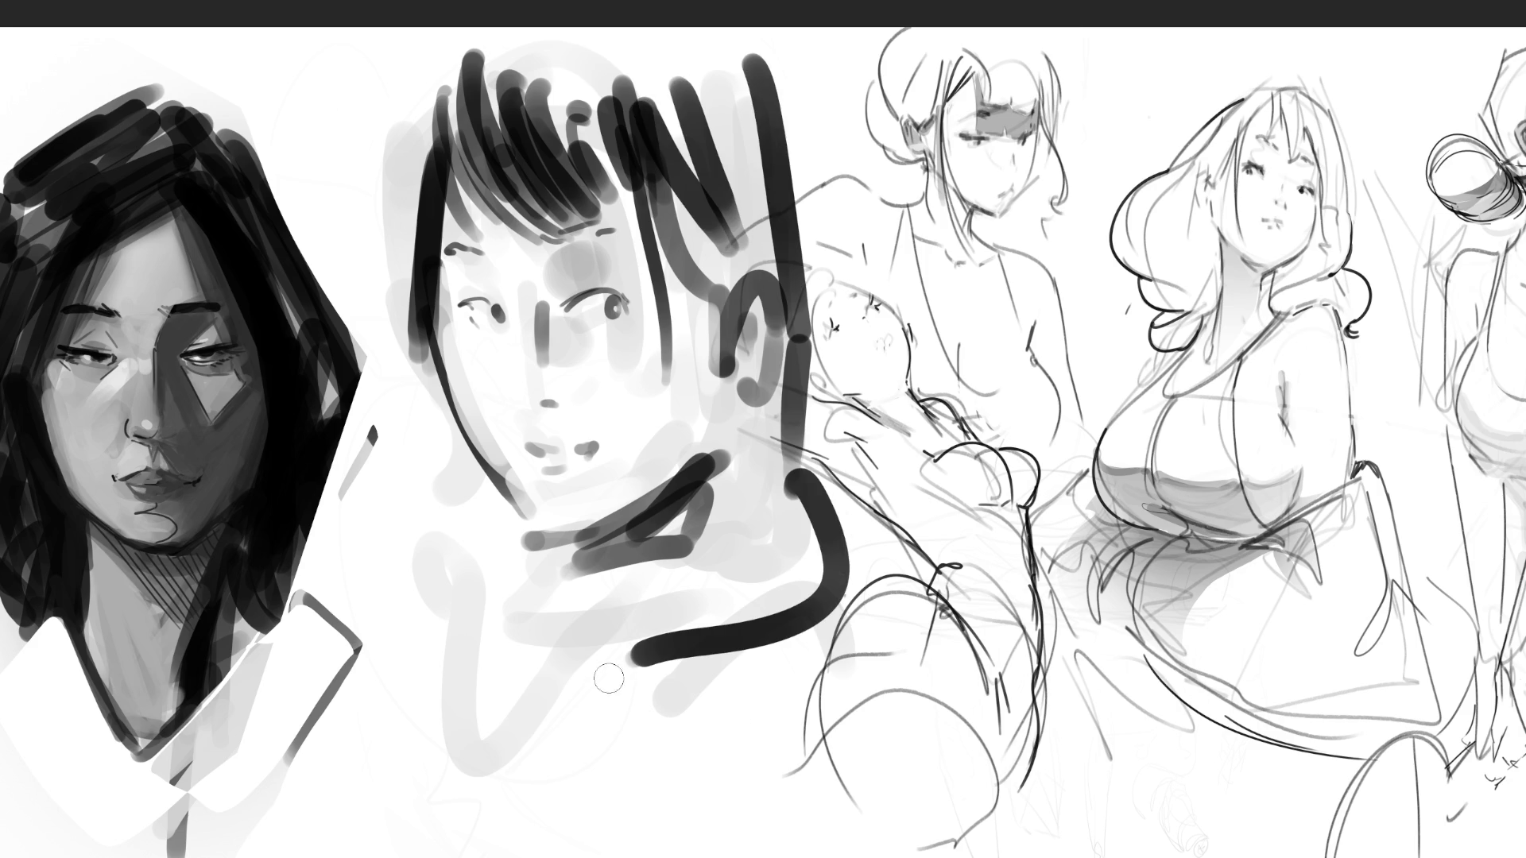
left_click_drag(758, 394, 676, 526)
left_click_drag(707, 476, 732, 646)
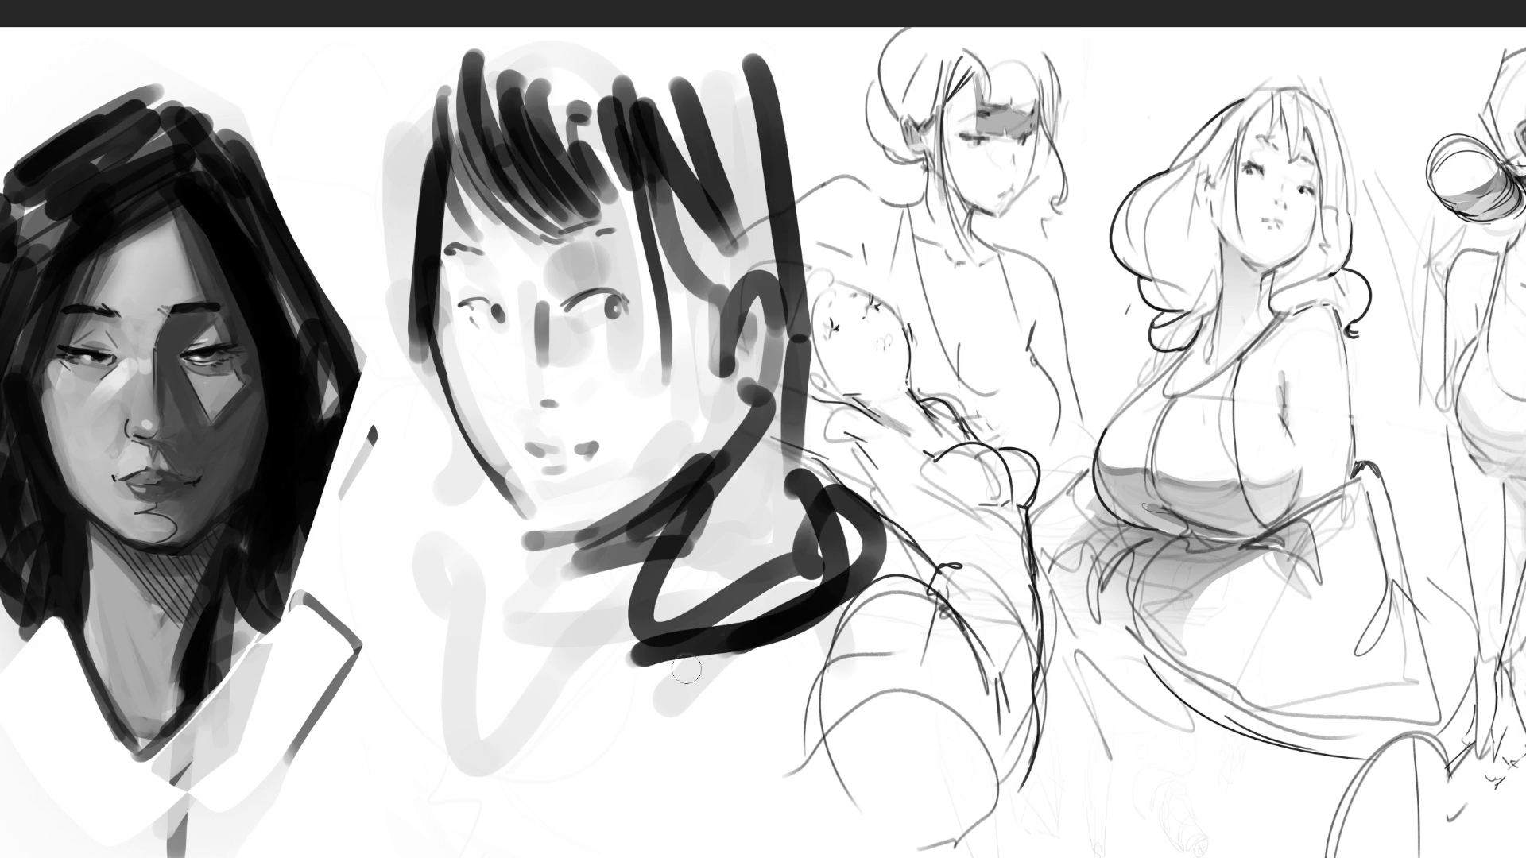
Add bold outline strokes around the face and up both hair edges, extending the right hook
left_click_drag(407, 261, 489, 556)
left_click_drag(402, 590, 548, 572)
left_click_drag(383, 356, 395, 190)
left_click_drag(390, 171, 415, 80)
left_click_drag(395, 218, 500, 30)
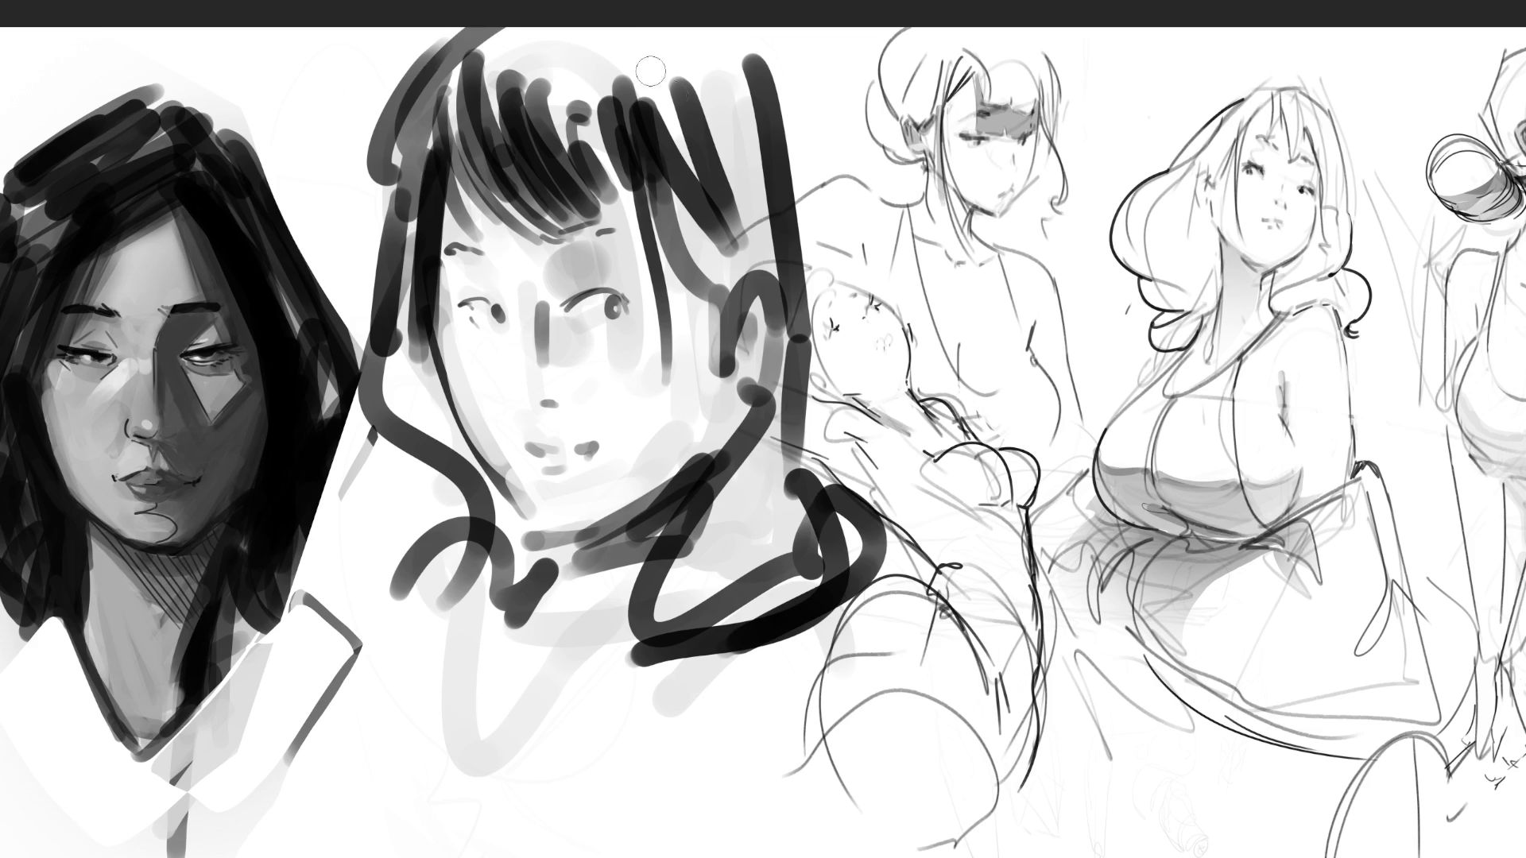
left_click_drag(747, 35, 775, 147)
left_click_drag(768, 316, 731, 377)
left_click(630, 187)
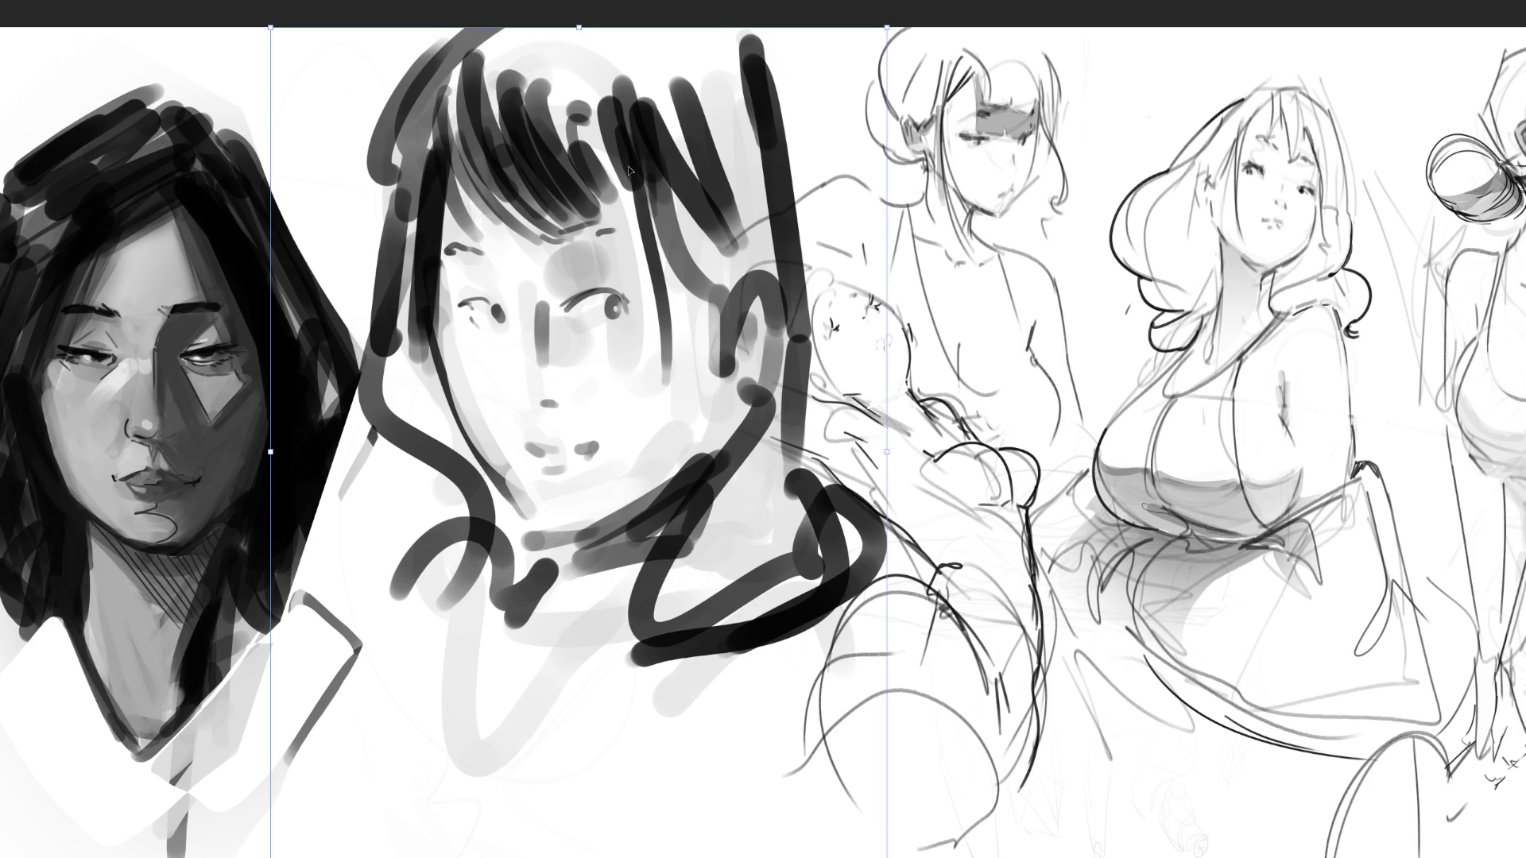
Scale the middle drawing down, shift it up-left, and paint a tall grey backdrop behind it
left_click_drag(578, 28, 621, 242)
left_click_drag(635, 370, 601, 297)
mouse_move(780, 485)
left_mouse_down()
mouse_move(763, 485)
mouse_move(799, 484)
left_mouse_up()
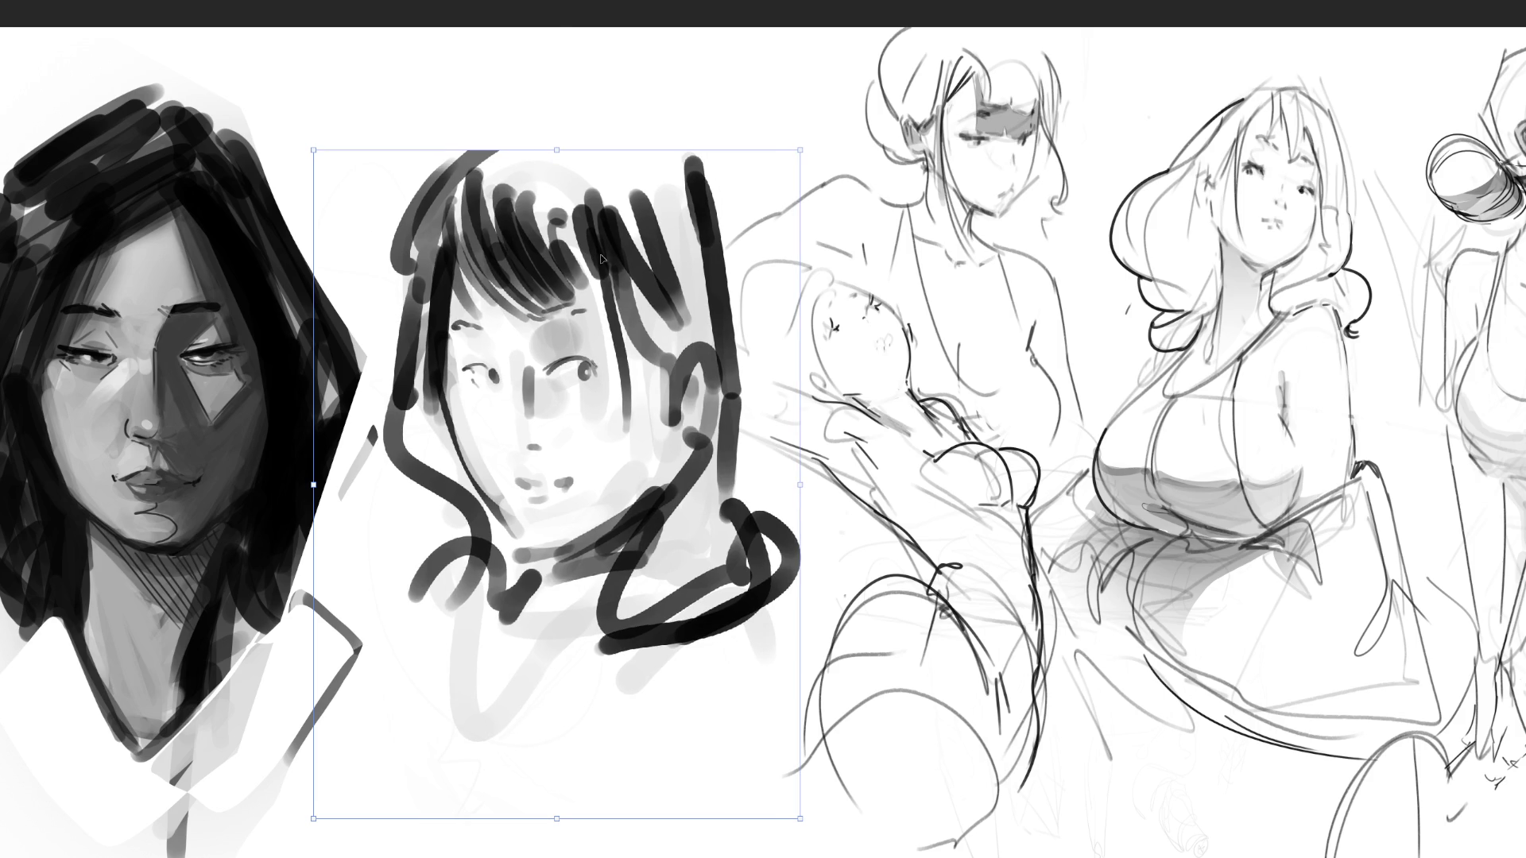
key("Return")
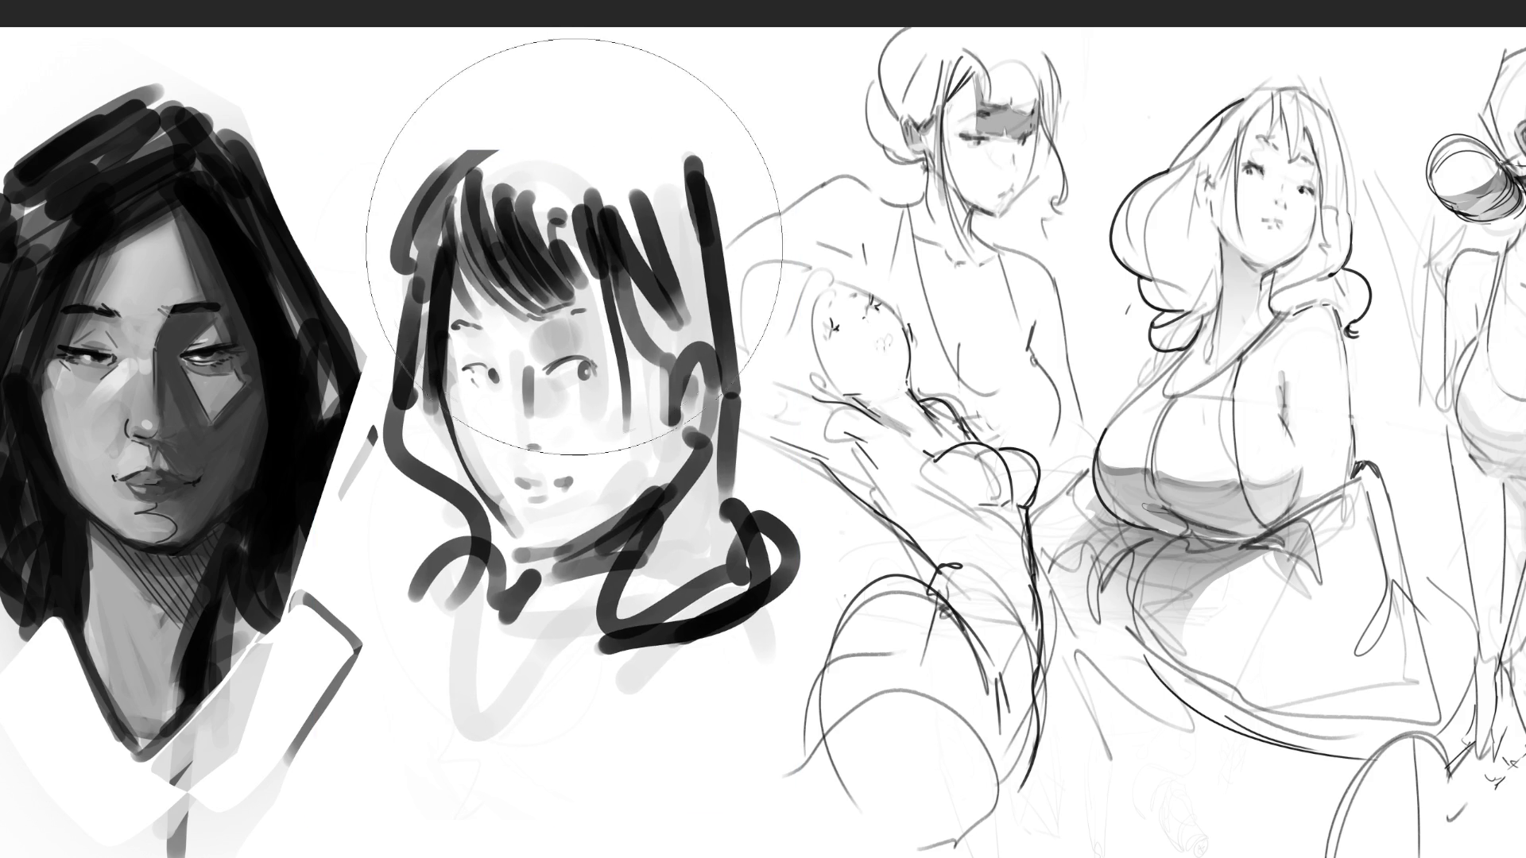
left_click_drag(600, 244, 601, 648)
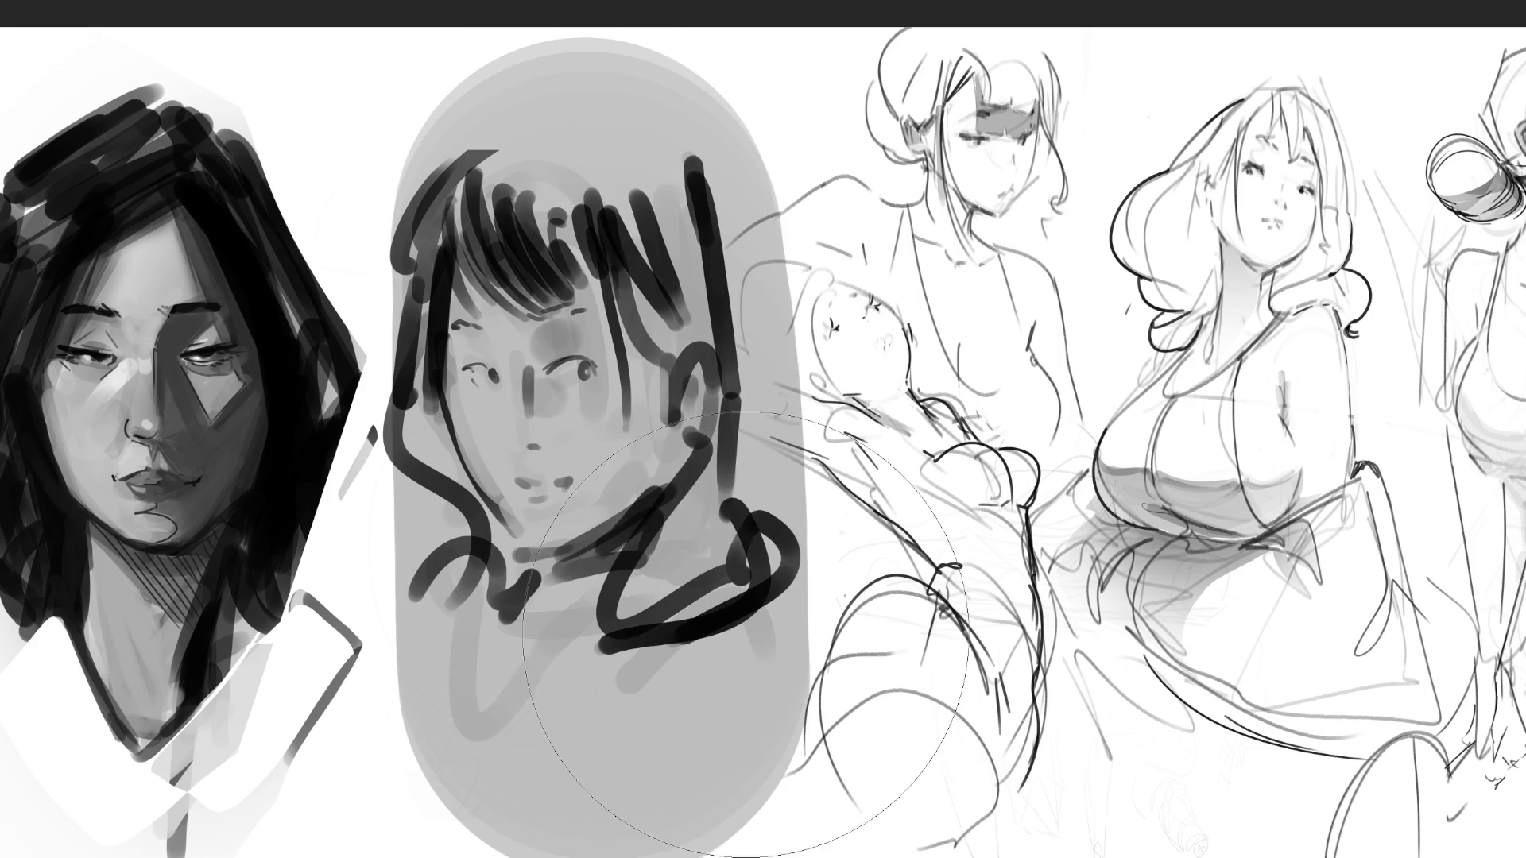
key("bracketleft")
key("bracketleft")
key("bracketleft")
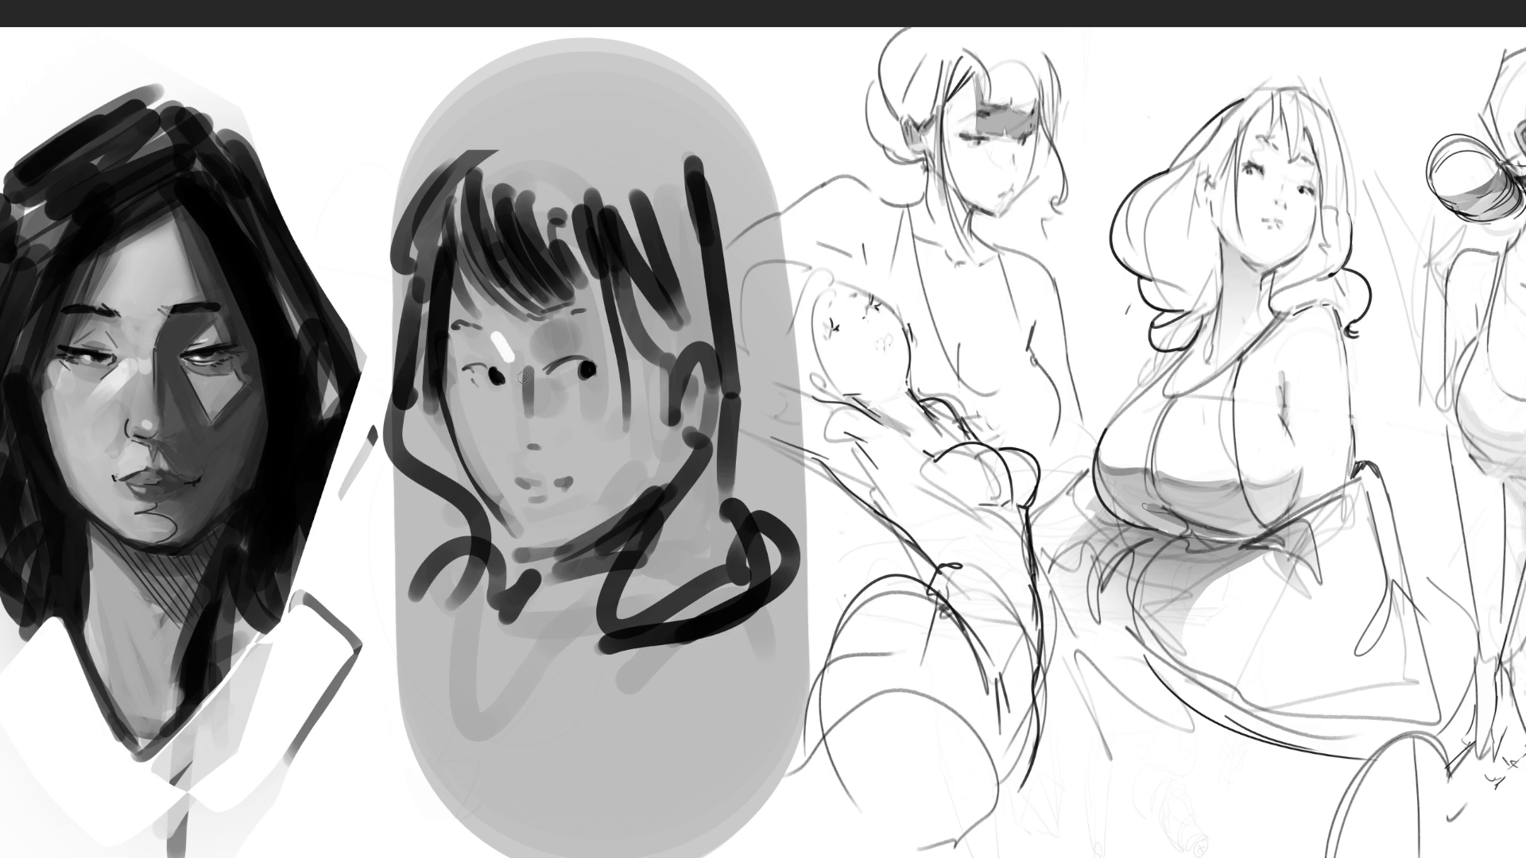
Paint a white highlight running down the middle face's nose
left_click_drag(499, 338, 518, 425)
left_click_drag(521, 373, 504, 443)
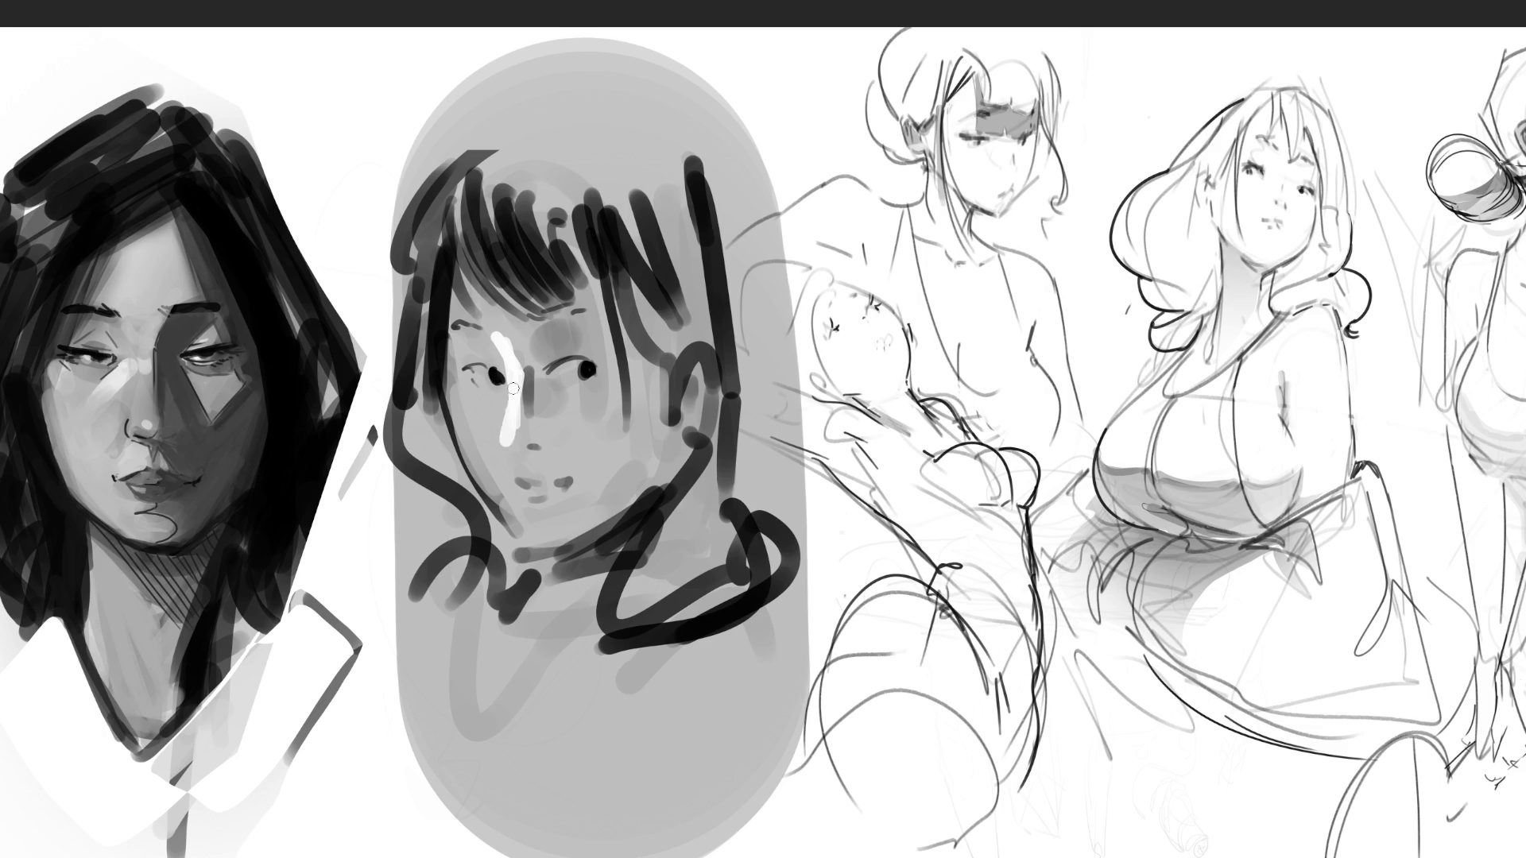
mouse_move(490, 329)
left_mouse_down()
mouse_move(511, 407)
mouse_move(496, 336)
left_mouse_up()
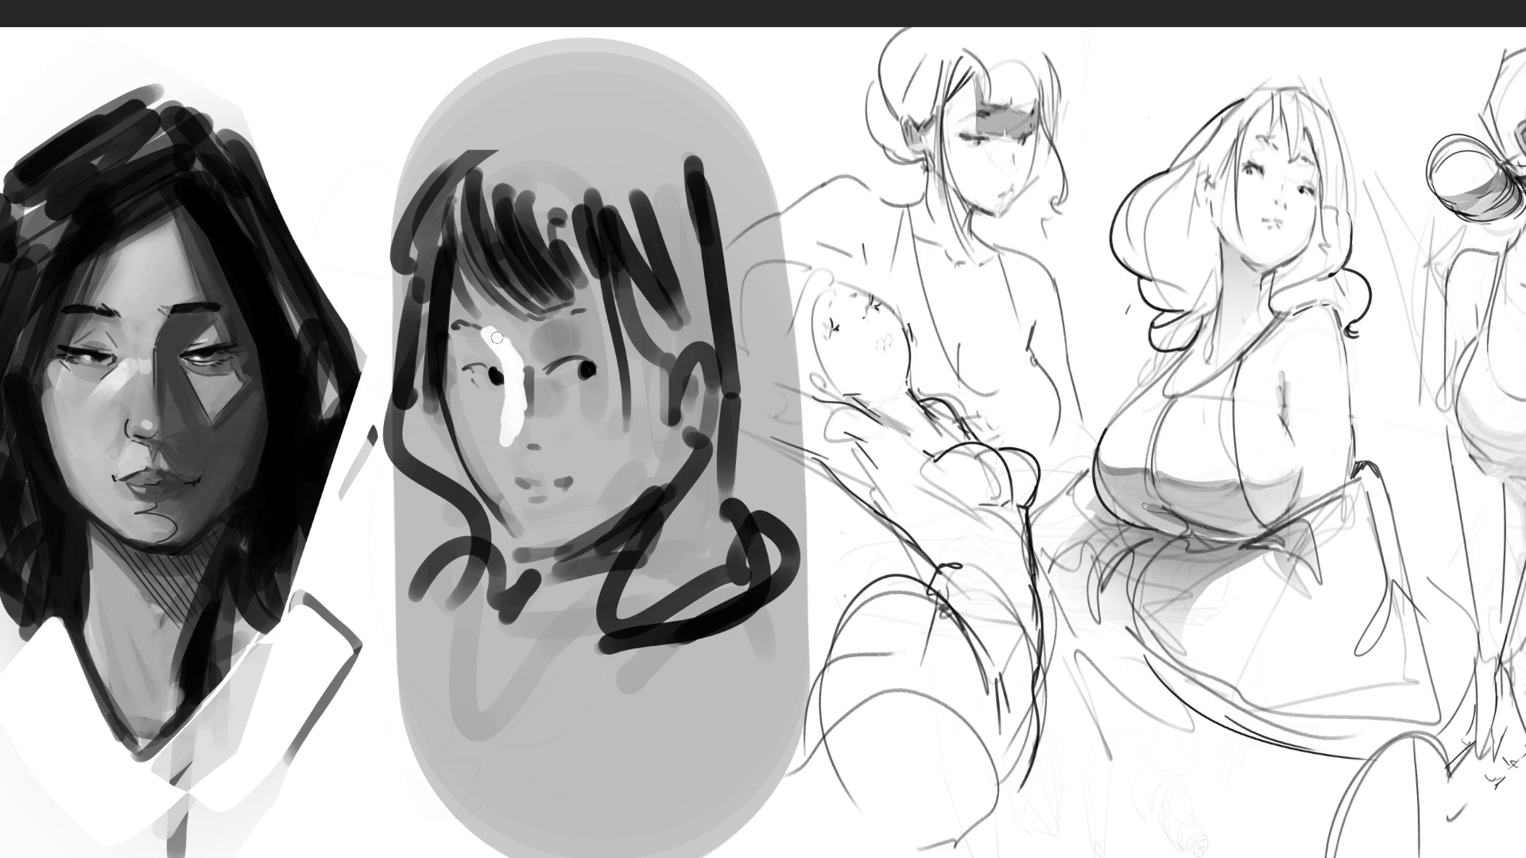
mouse_move(510, 422)
left_mouse_down()
mouse_move(513, 455)
mouse_move(525, 449)
mouse_move(468, 387)
mouse_move(494, 453)
mouse_move(461, 413)
mouse_move(514, 518)
mouse_move(496, 455)
mouse_move(523, 541)
mouse_move(525, 515)
left_mouse_up()
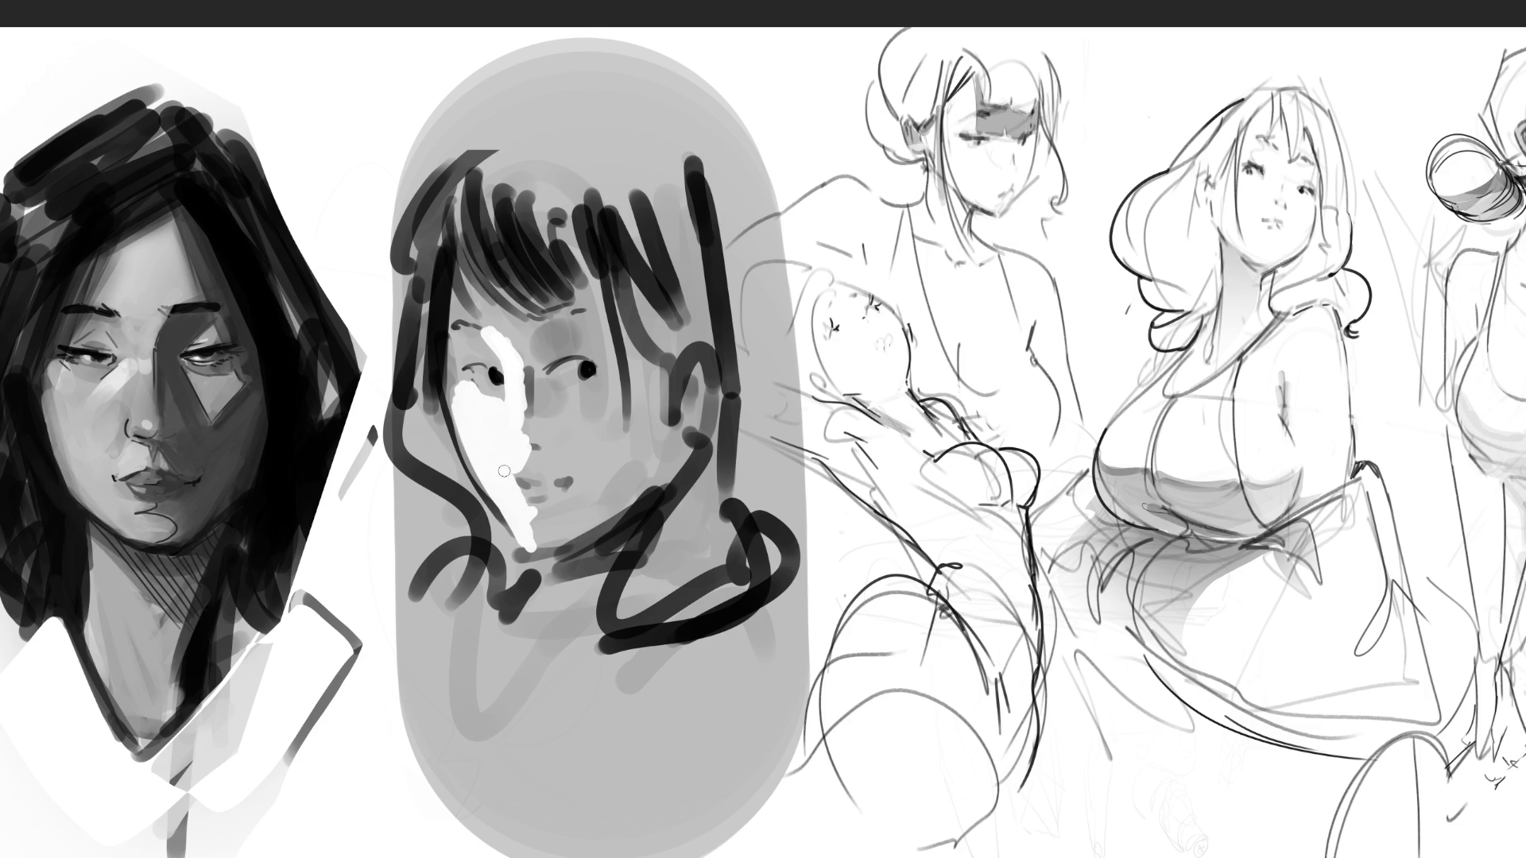
Dab grey on the cheek, brighten around the left eye, and paint dark pupils
left_click(572, 447)
left_click_drag(477, 374, 486, 361)
left_click(460, 302)
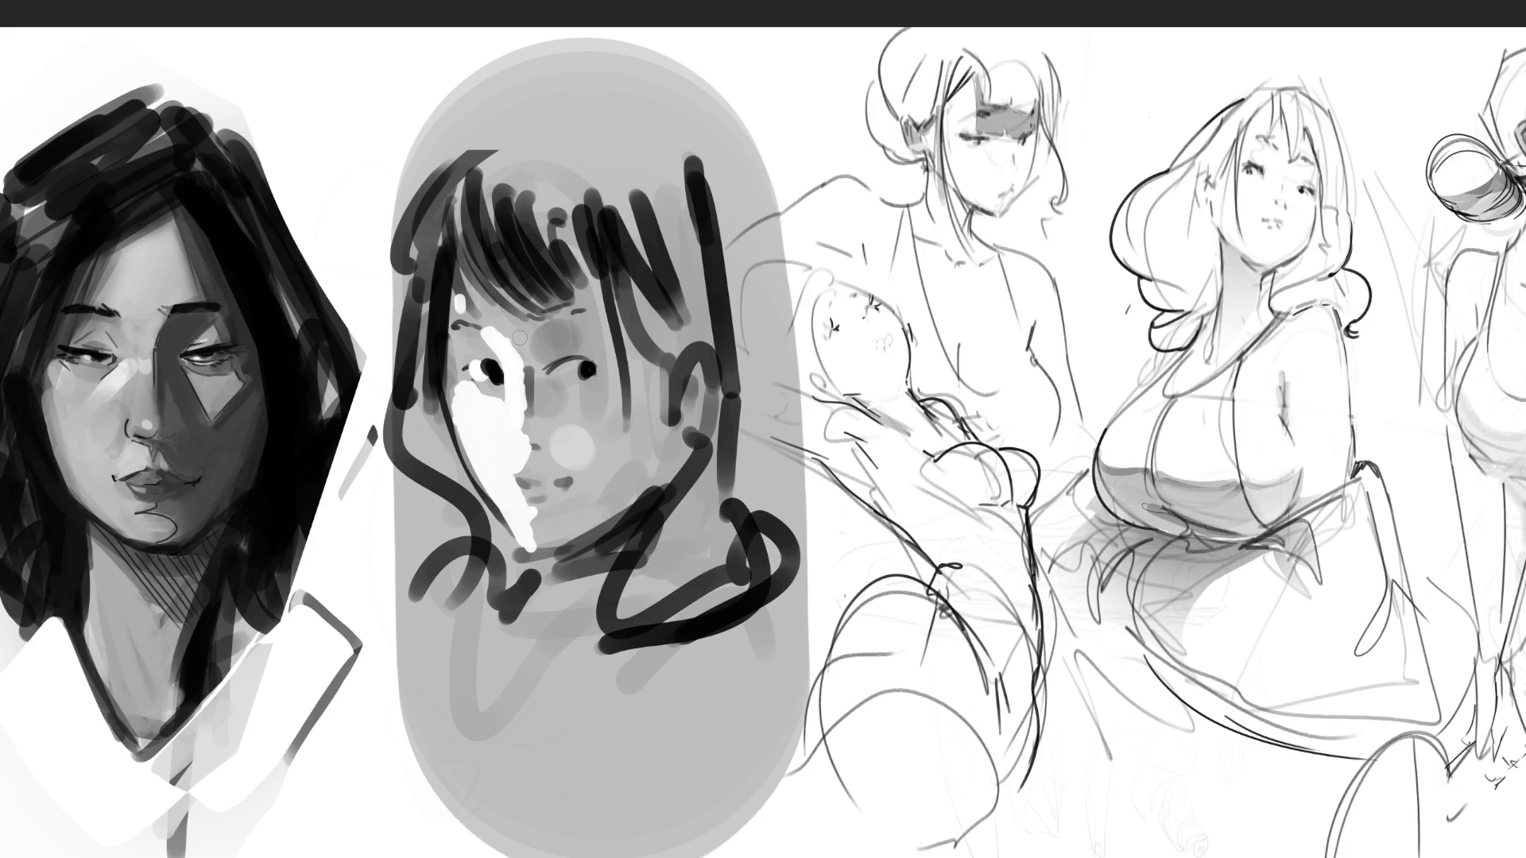
left_click(573, 369)
left_click(565, 364)
left_click(598, 365)
Add a second dark dab beside the right eye and undo the stray mark by the nose
left_click(599, 368)
left_click_drag(497, 425, 502, 442)
key("ctrl+z")
Paint heavy dark strokes across the hair, thicken its left edge, and draw the neck and collar lines
mouse_move(437, 187)
left_mouse_down()
mouse_move(545, 118)
mouse_move(572, 199)
mouse_move(675, 302)
mouse_move(668, 151)
mouse_move(715, 310)
mouse_move(735, 254)
mouse_move(754, 477)
mouse_move(628, 613)
mouse_move(795, 525)
mouse_move(687, 603)
mouse_move(735, 601)
left_mouse_up()
mouse_move(639, 506)
left_mouse_down()
mouse_move(564, 612)
mouse_move(651, 664)
mouse_move(584, 690)
left_mouse_up()
mouse_move(433, 391)
left_mouse_down()
mouse_move(421, 445)
mouse_move(417, 398)
mouse_move(508, 603)
mouse_move(472, 565)
mouse_move(469, 658)
left_mouse_up()
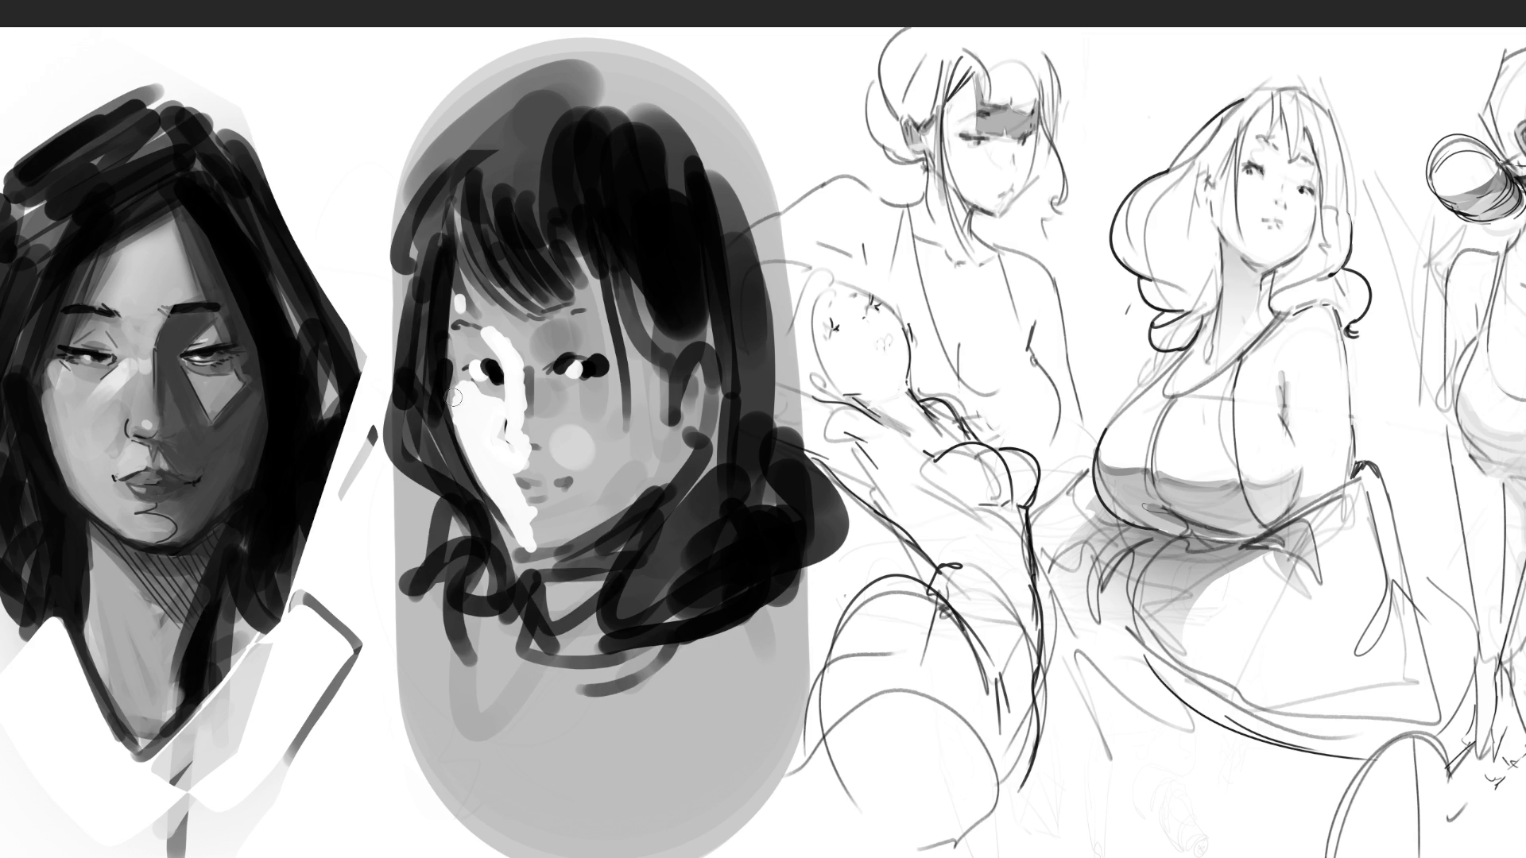
Brush white over the left cheek to widen the highlight, then lay grey over it
left_click_drag(451, 409, 479, 458)
left_click_drag(453, 408, 502, 528)
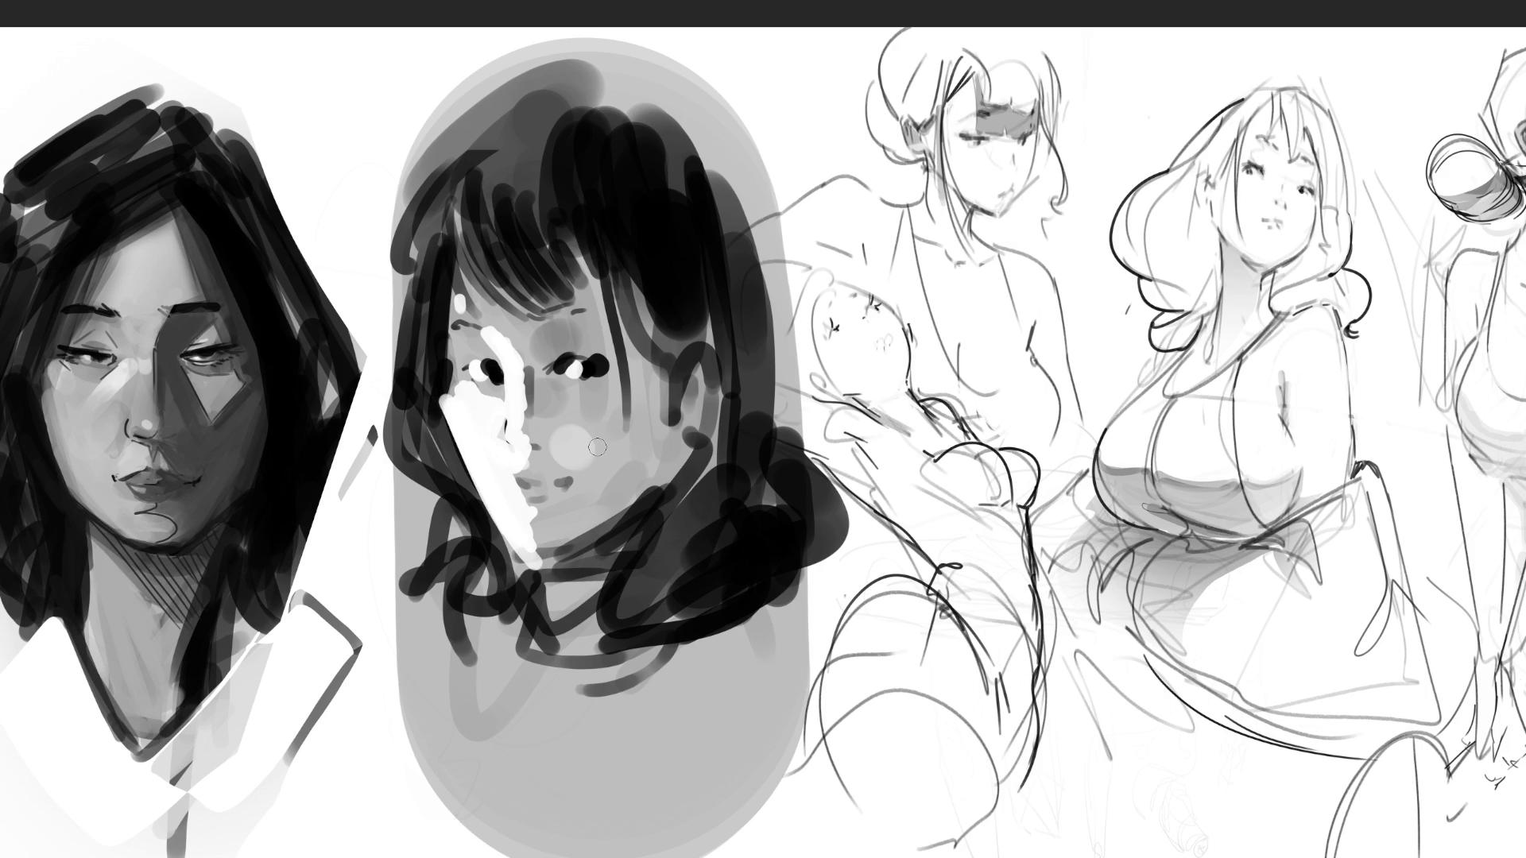
mouse_move(455, 412)
left_mouse_down()
mouse_move(512, 489)
mouse_move(532, 386)
mouse_move(530, 480)
left_mouse_up()
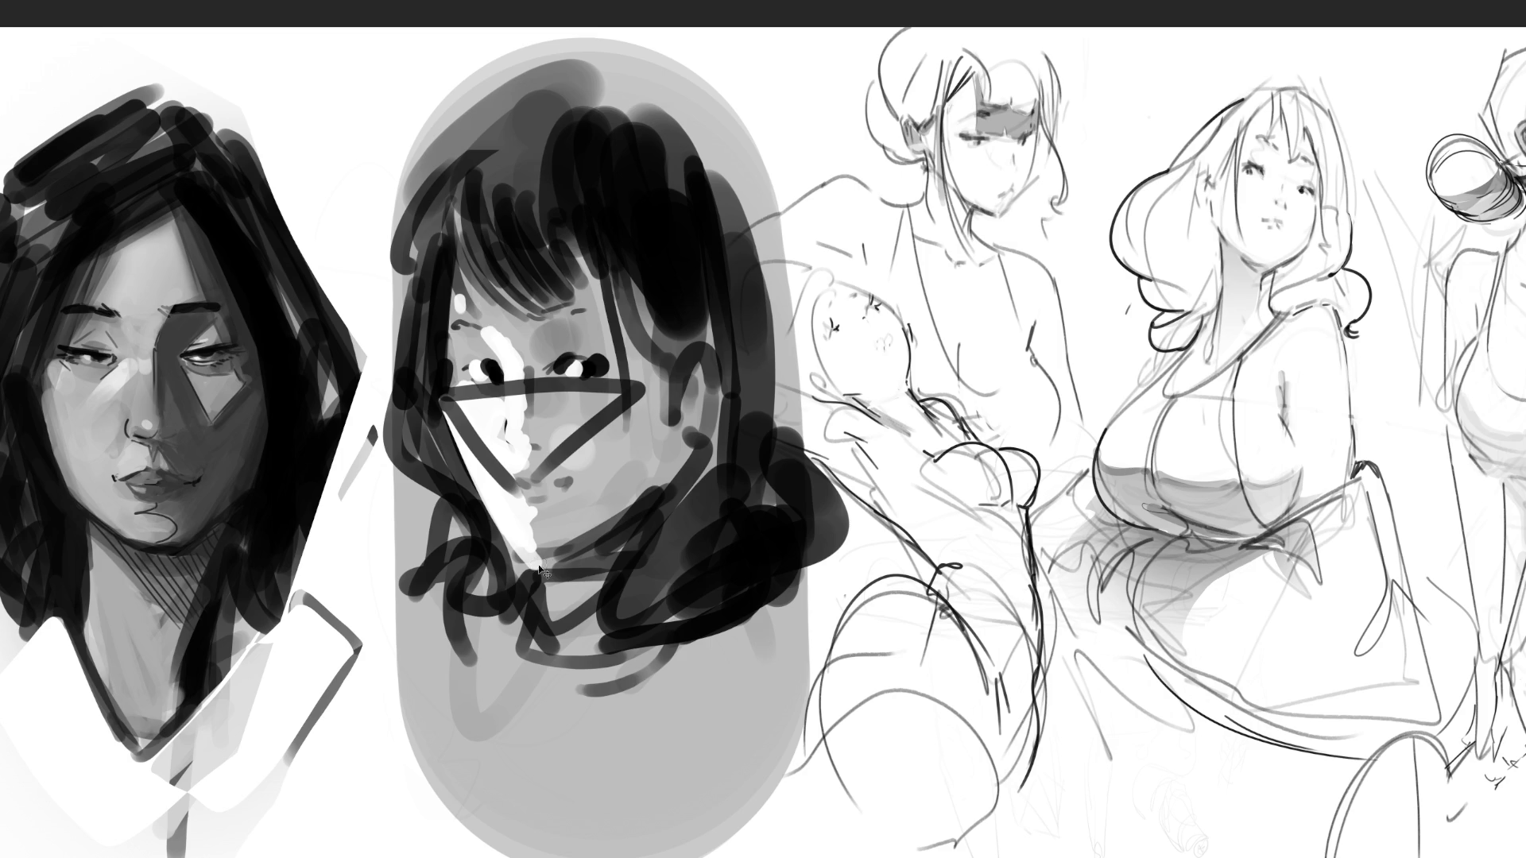
Undo the last two strokes and draw the nose lines, lightening its right side and the cheek
key("ctrl+z")
key("ctrl+z")
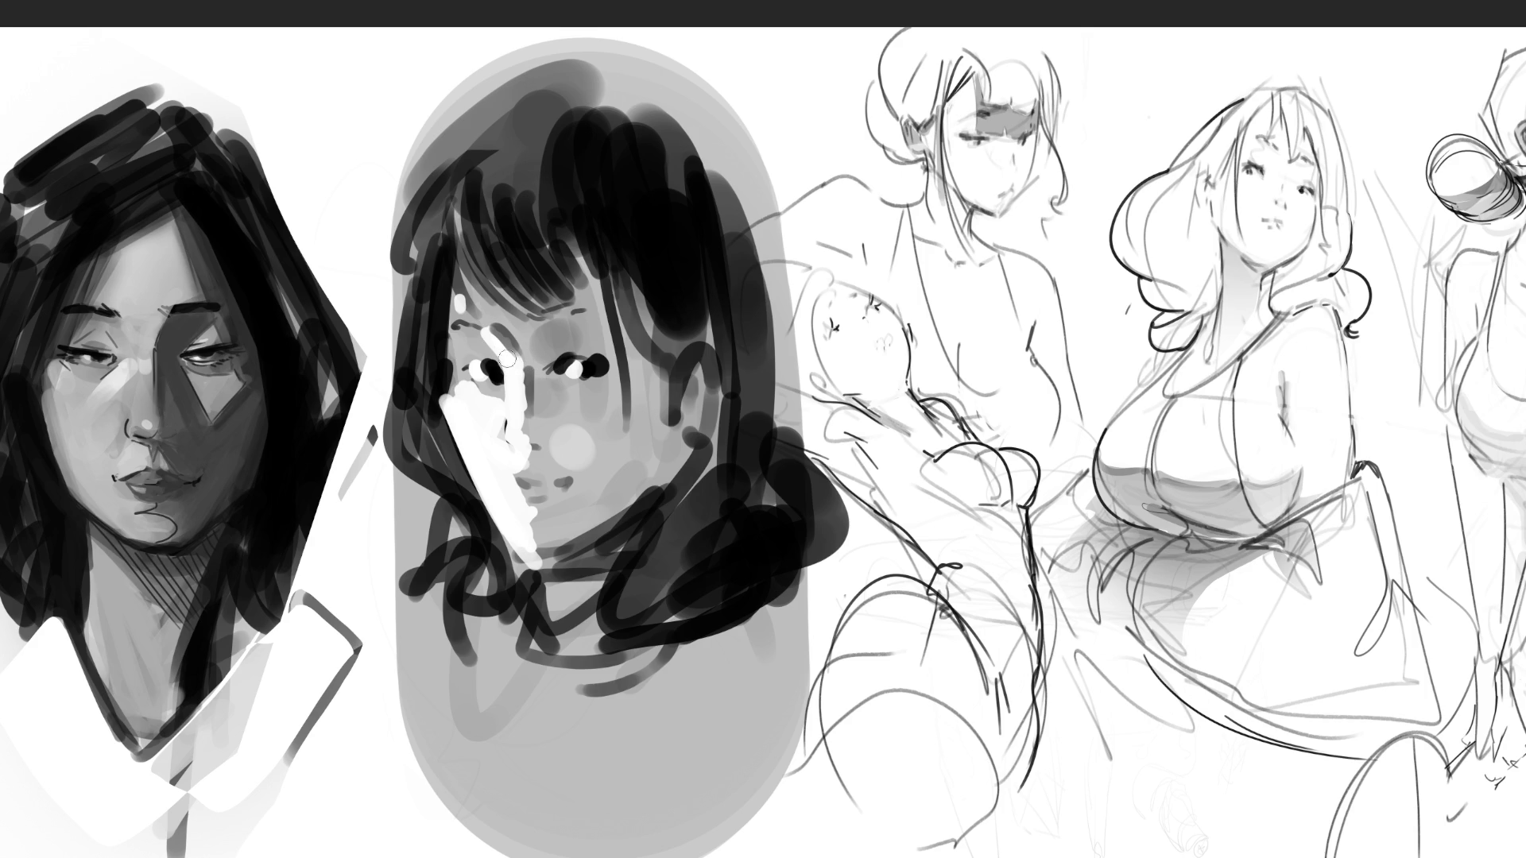
mouse_move(527, 368)
left_mouse_down()
mouse_move(506, 442)
mouse_move(534, 469)
left_mouse_up()
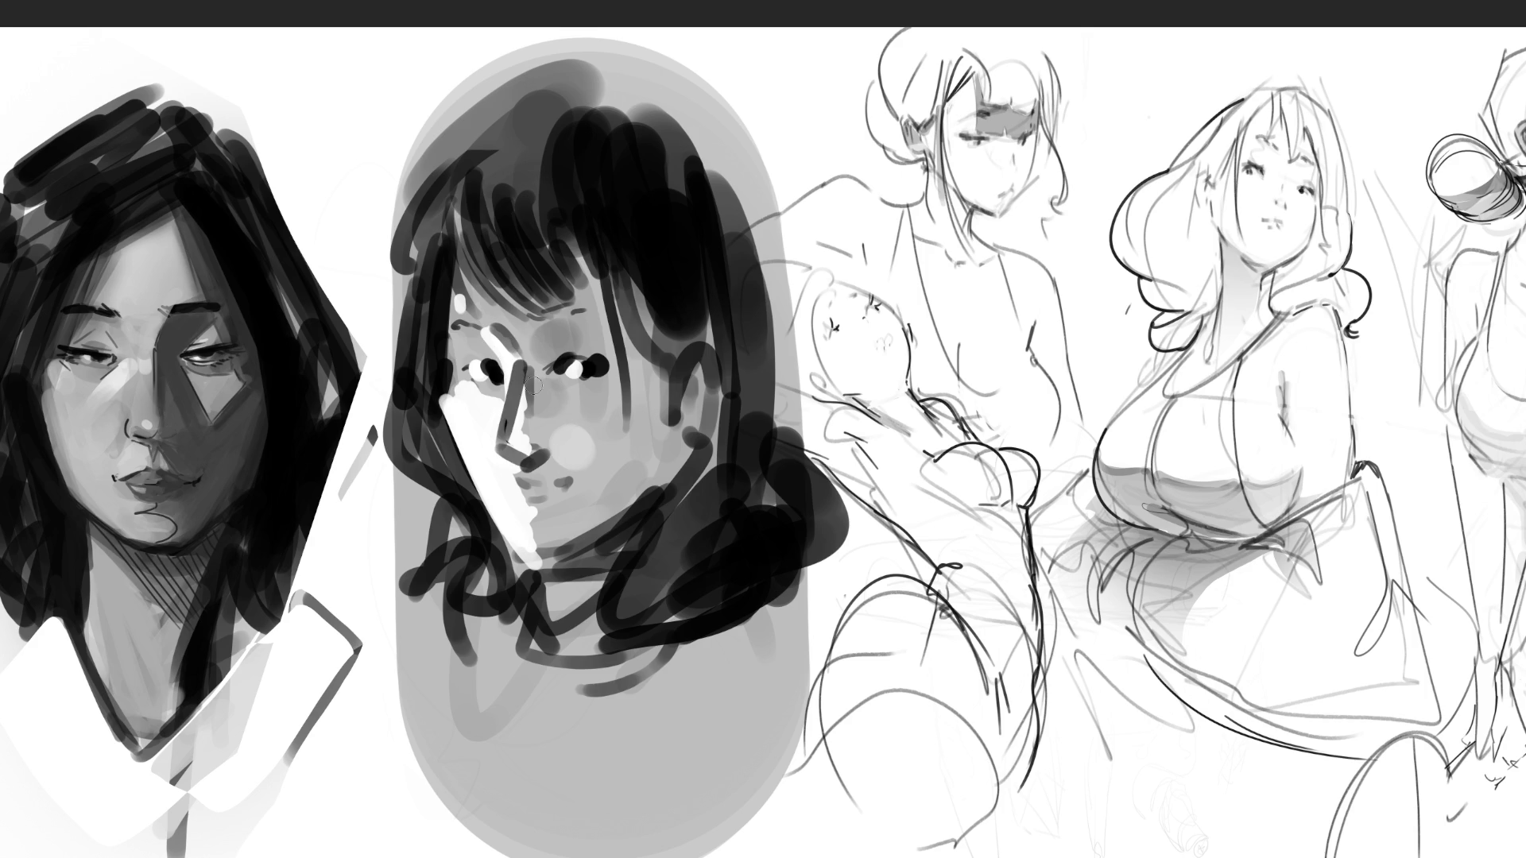
left_click_drag(534, 367, 546, 449)
left_click_drag(559, 415, 545, 384)
mouse_move(595, 408)
left_mouse_down()
mouse_move(577, 435)
mouse_move(449, 394)
mouse_move(457, 421)
mouse_move(468, 396)
mouse_move(490, 489)
left_mouse_up()
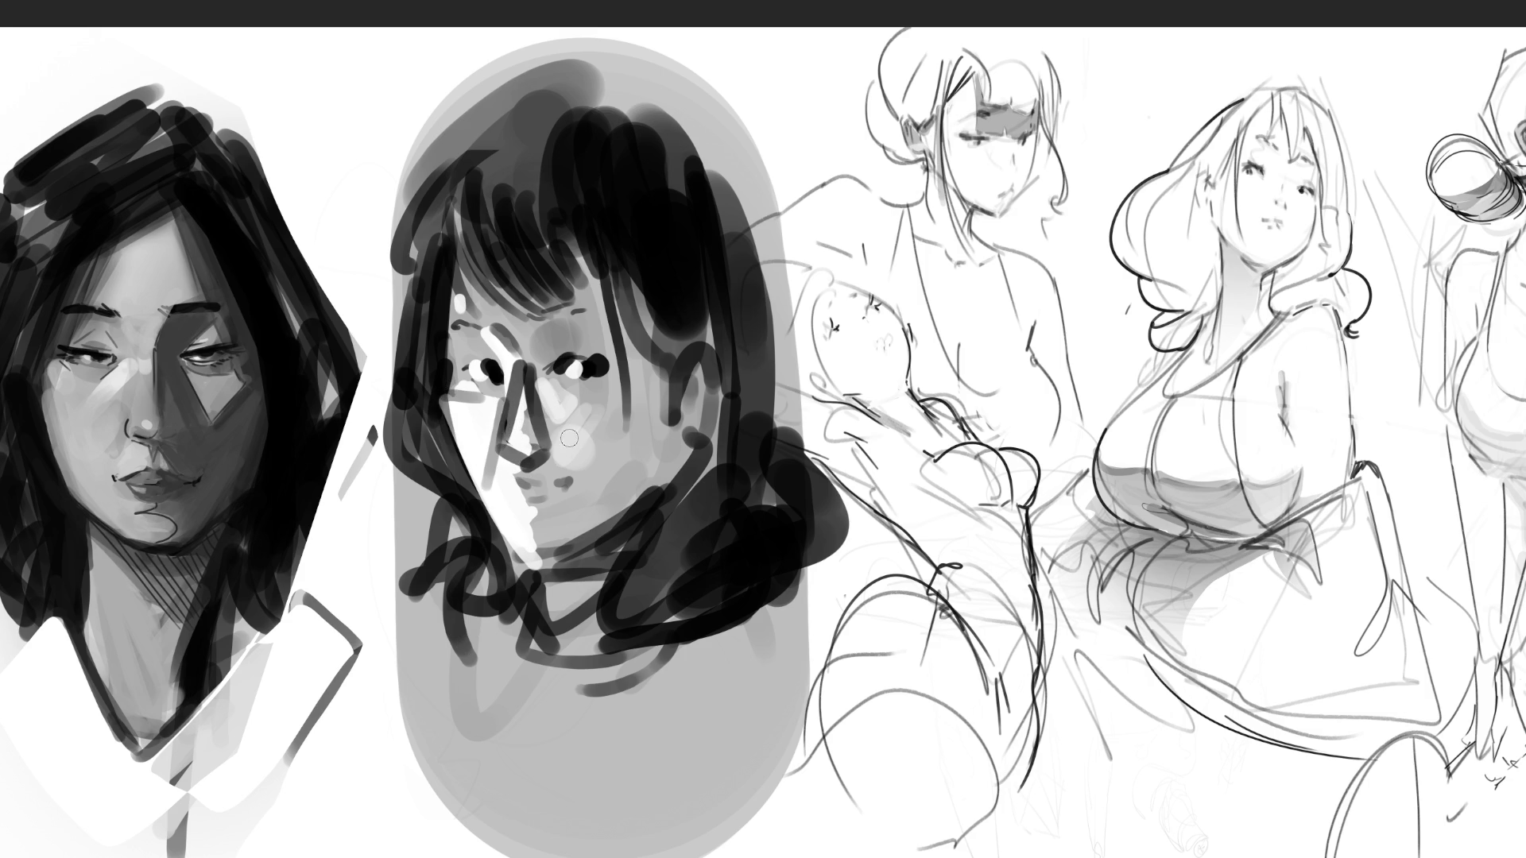
Shade grey under the eyes, below the nose, under the chin and down the neck
left_click_drag(554, 402, 603, 399)
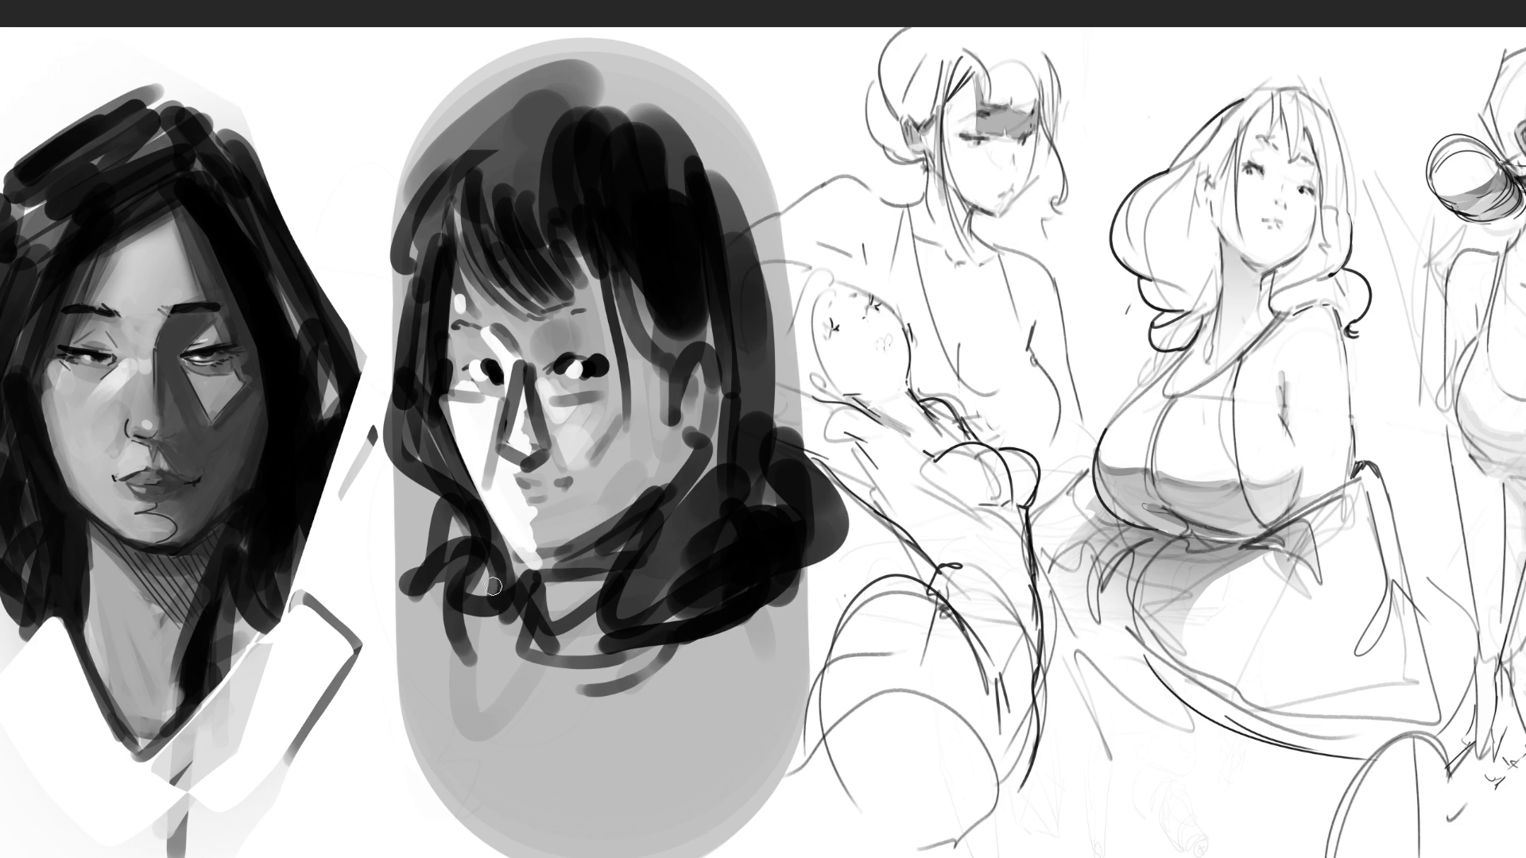
left_click_drag(494, 503, 521, 481)
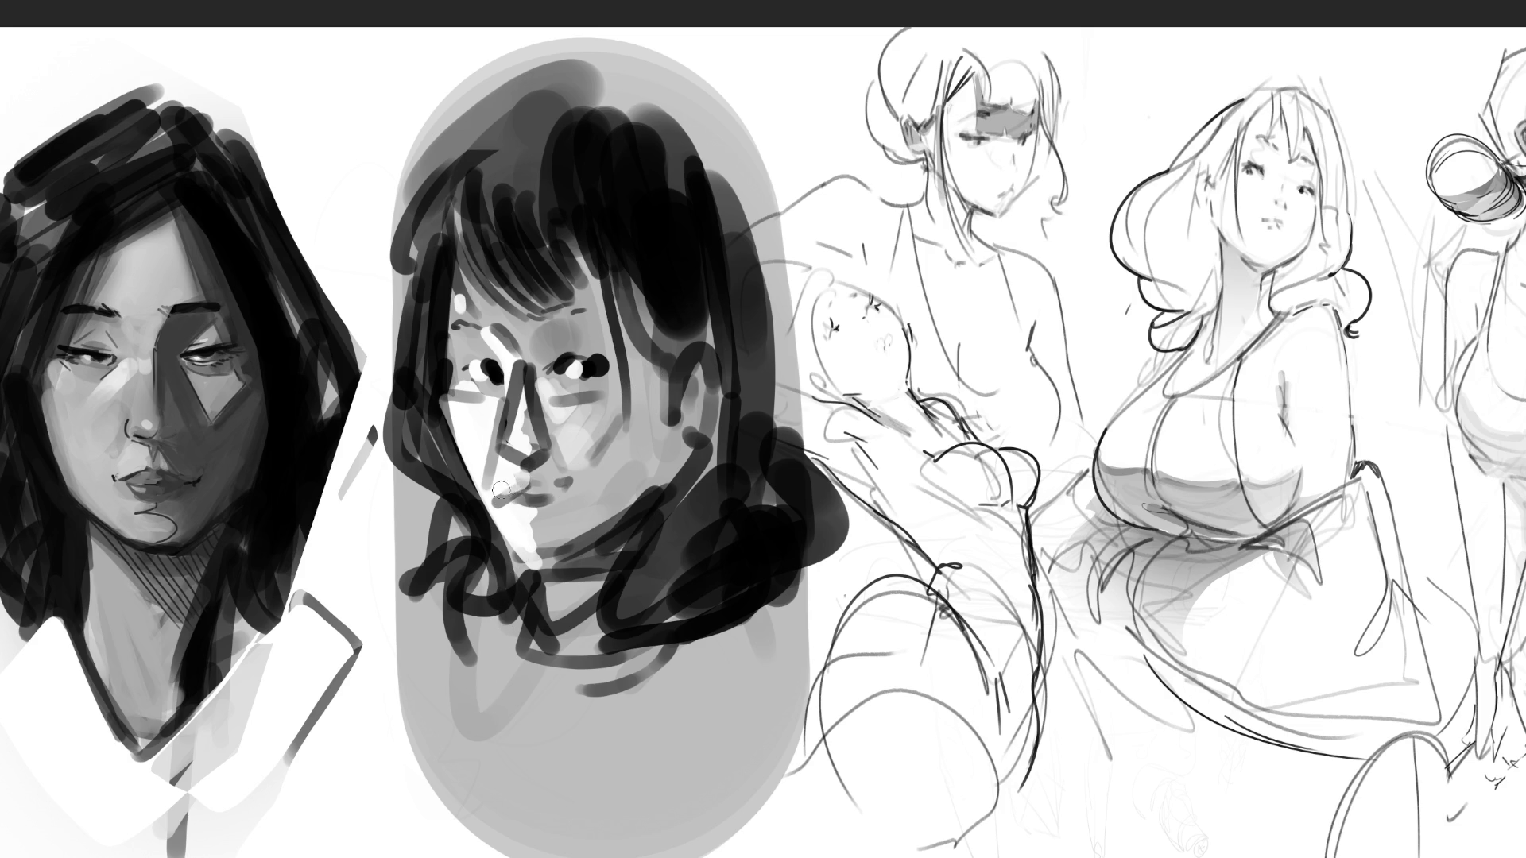
left_click_drag(511, 485, 497, 500)
mouse_move(554, 560)
left_mouse_down()
mouse_move(500, 509)
mouse_move(548, 601)
left_mouse_up()
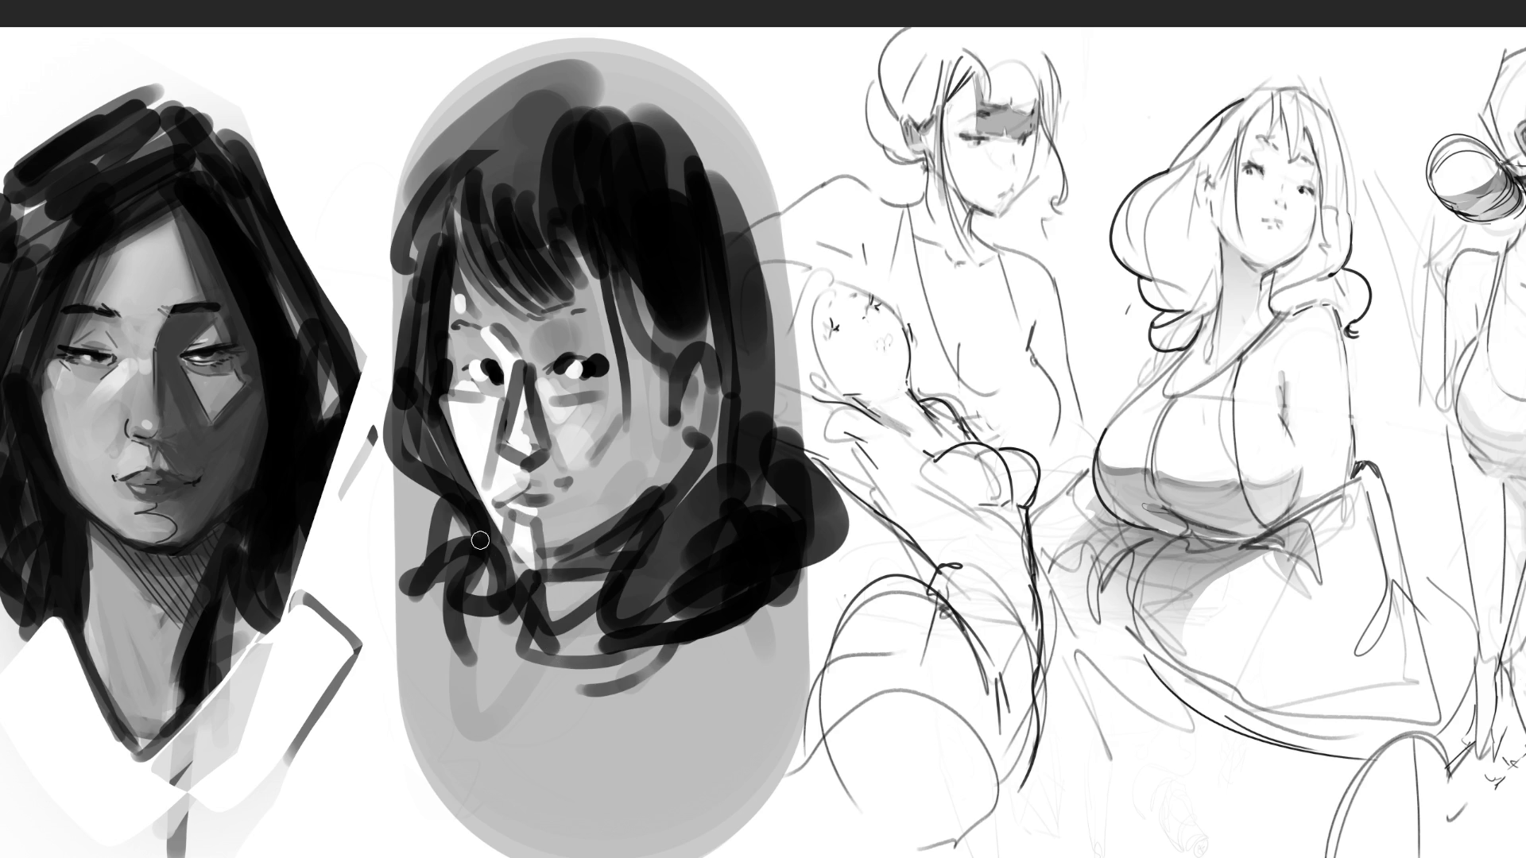
left_click_drag(486, 525, 514, 572)
left_click_drag(481, 513, 540, 604)
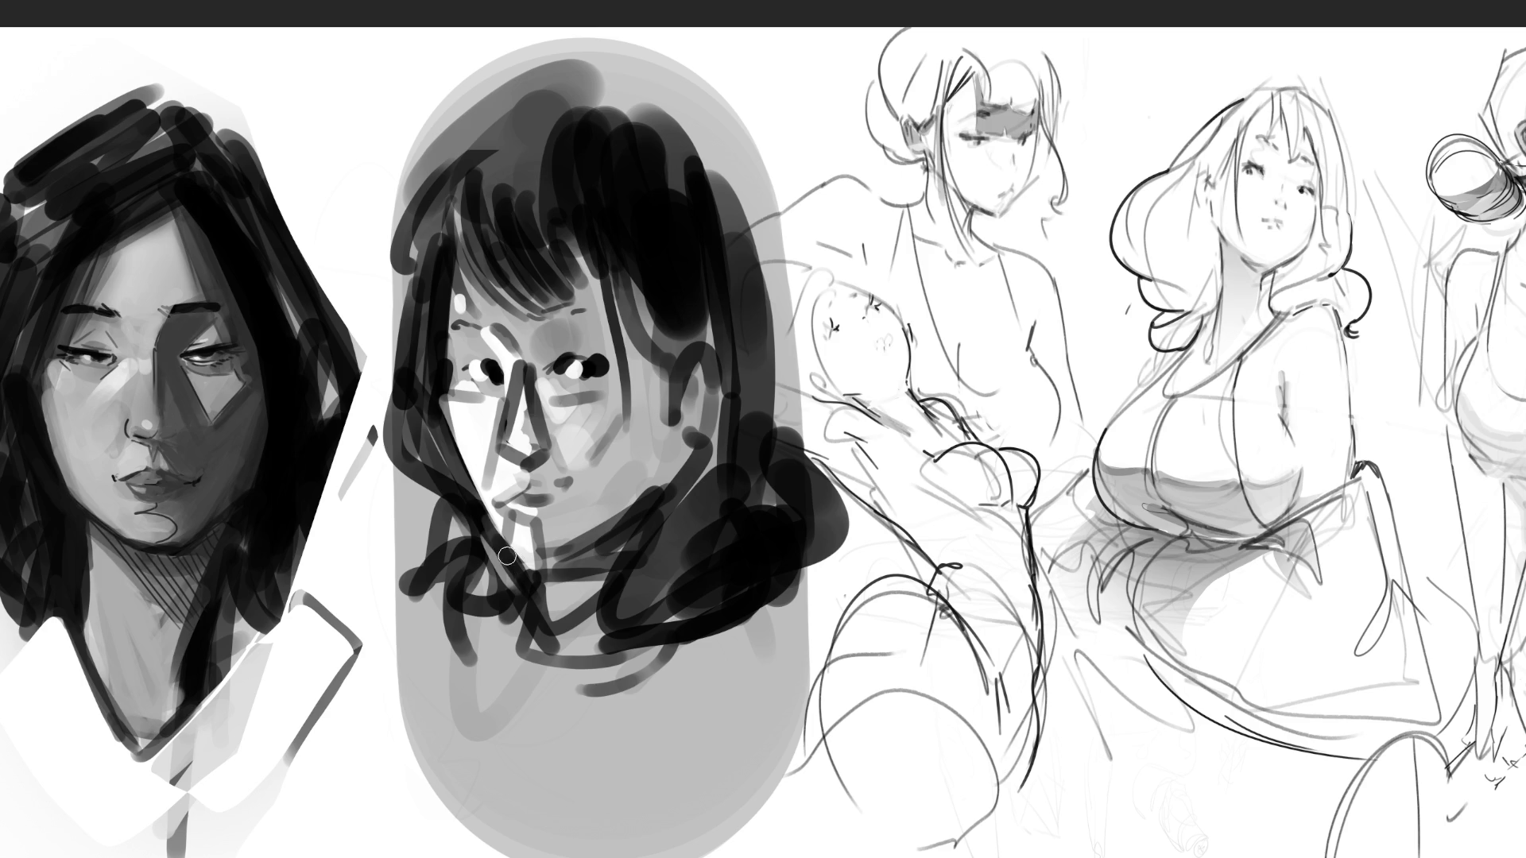
Lighten the left cheek edge, draw brows over both eyes, and mark the cheek under the right eye
mouse_move(474, 502)
left_mouse_down()
mouse_move(449, 421)
mouse_move(455, 445)
left_mouse_up()
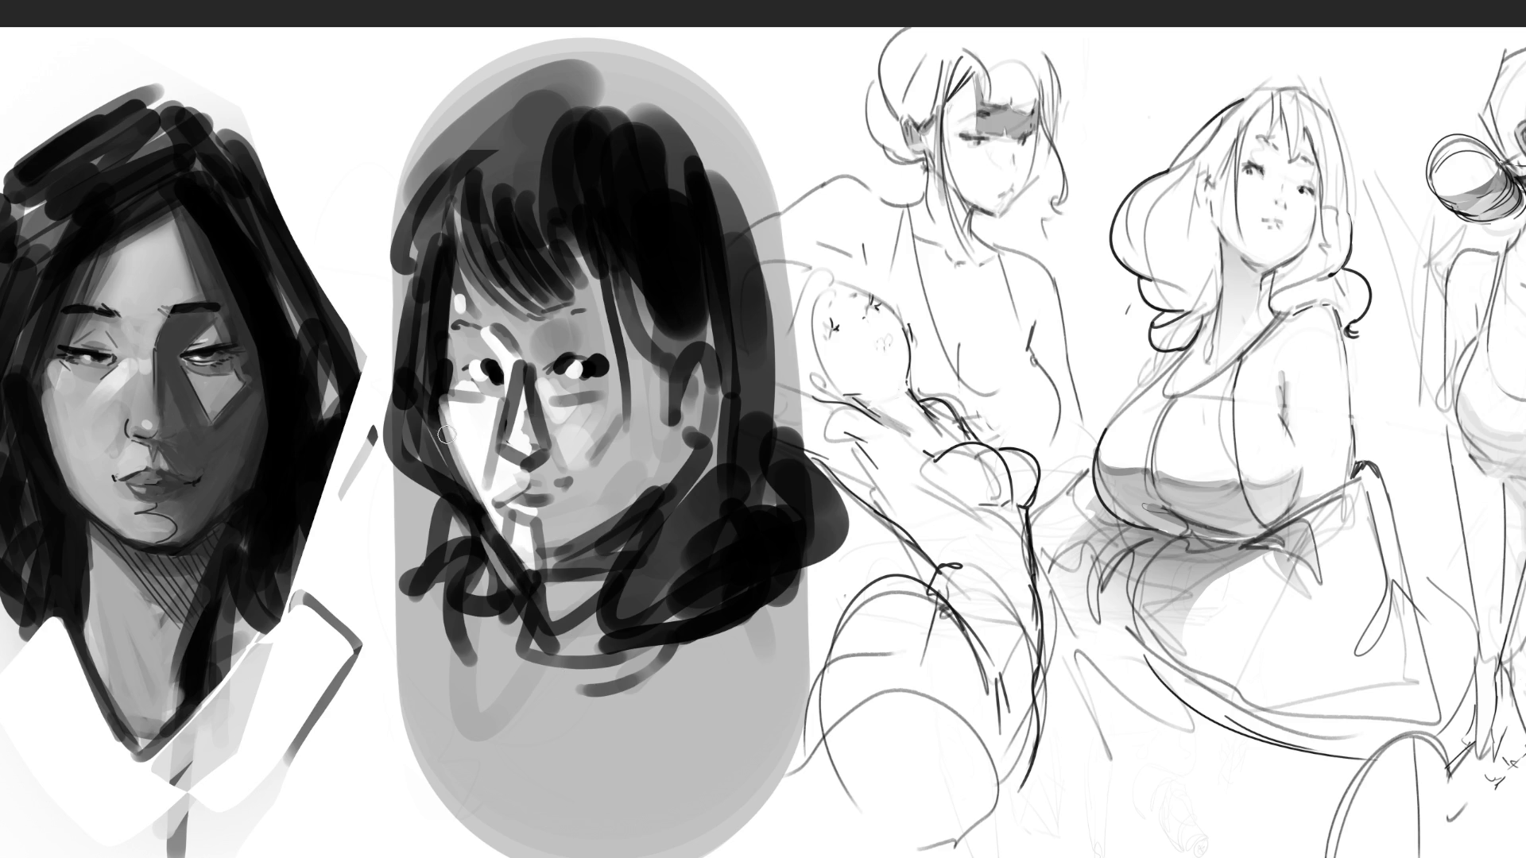
left_click_drag(449, 340, 501, 334)
mouse_move(561, 481)
left_mouse_down()
mouse_move(627, 415)
mouse_move(628, 383)
left_mouse_up()
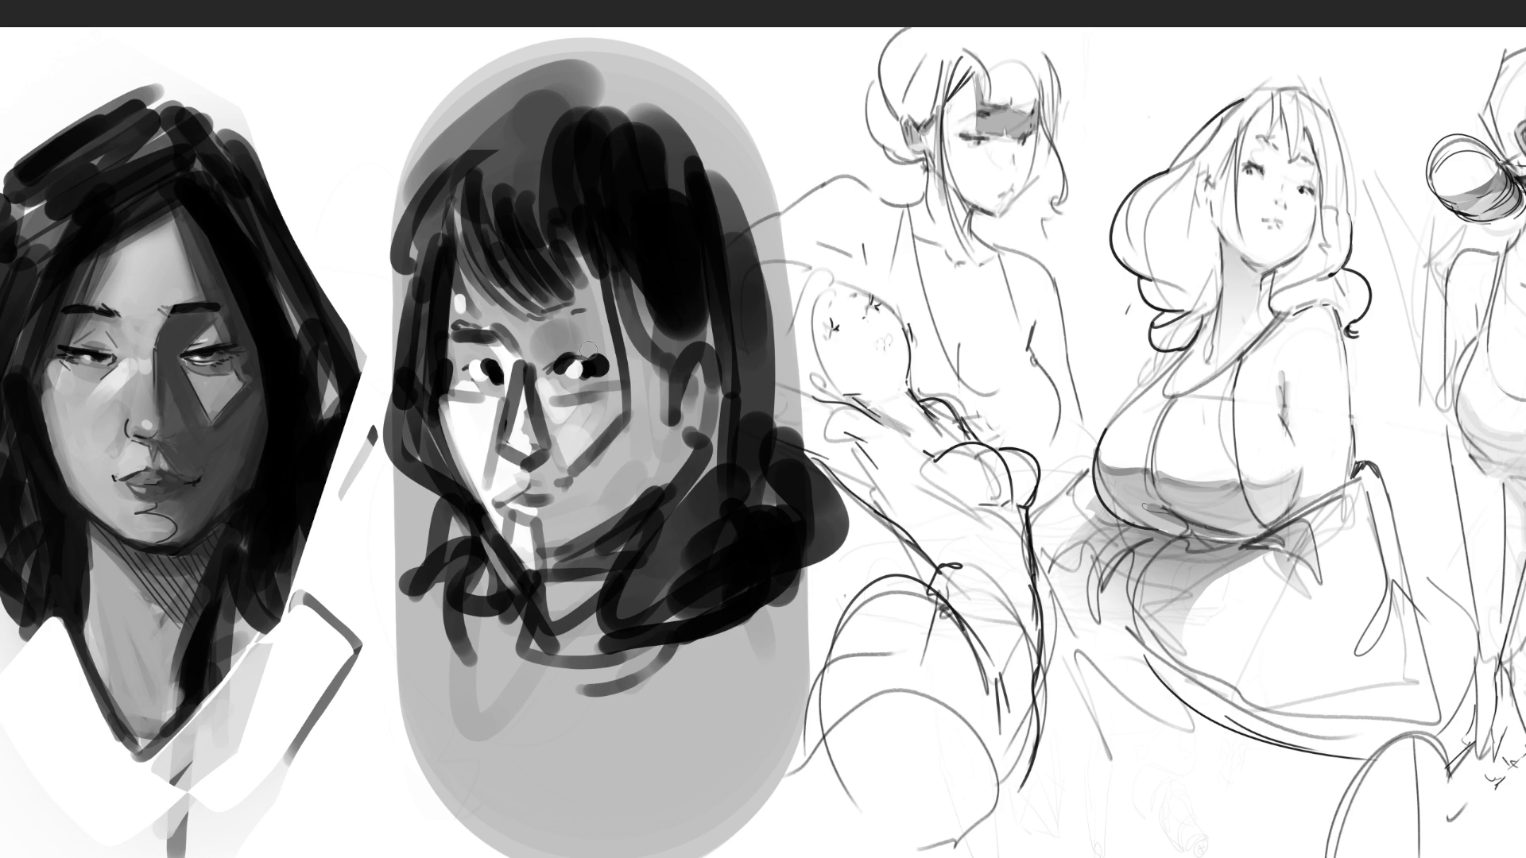
mouse_move(555, 332)
left_mouse_down()
mouse_move(605, 343)
mouse_move(603, 312)
mouse_move(612, 353)
left_mouse_up()
Draw the right cheek outline down toward the jaw, undoing the vertical cheek line attempts
mouse_move(615, 326)
left_mouse_down()
mouse_move(660, 327)
mouse_move(636, 390)
mouse_move(670, 486)
left_mouse_up()
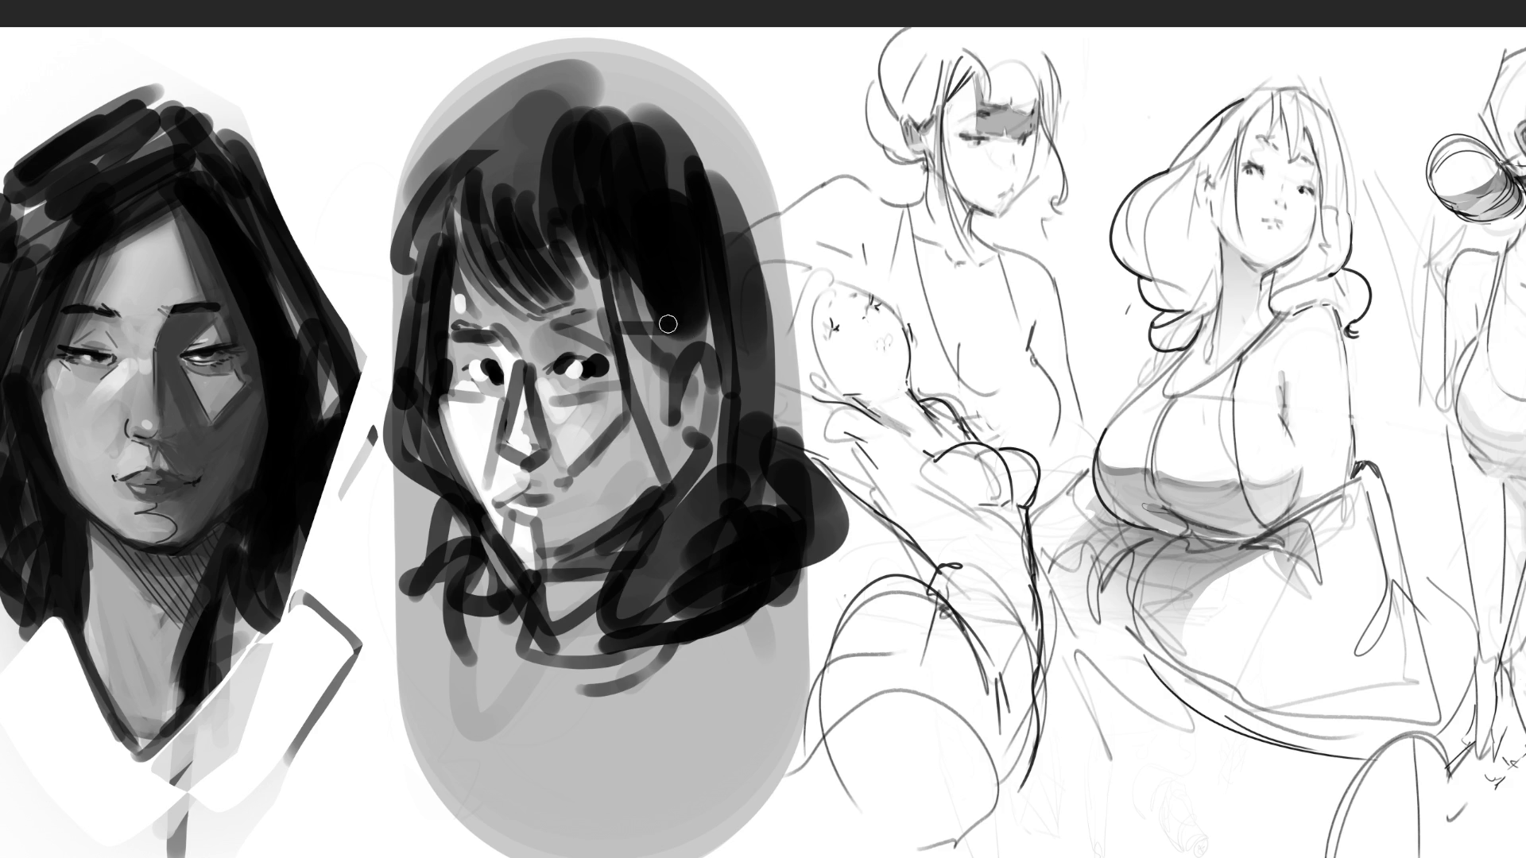
left_click_drag(667, 326, 666, 469)
key("ctrl+z")
left_click_drag(678, 330, 677, 493)
key("ctrl+z")
key("ctrl+z")
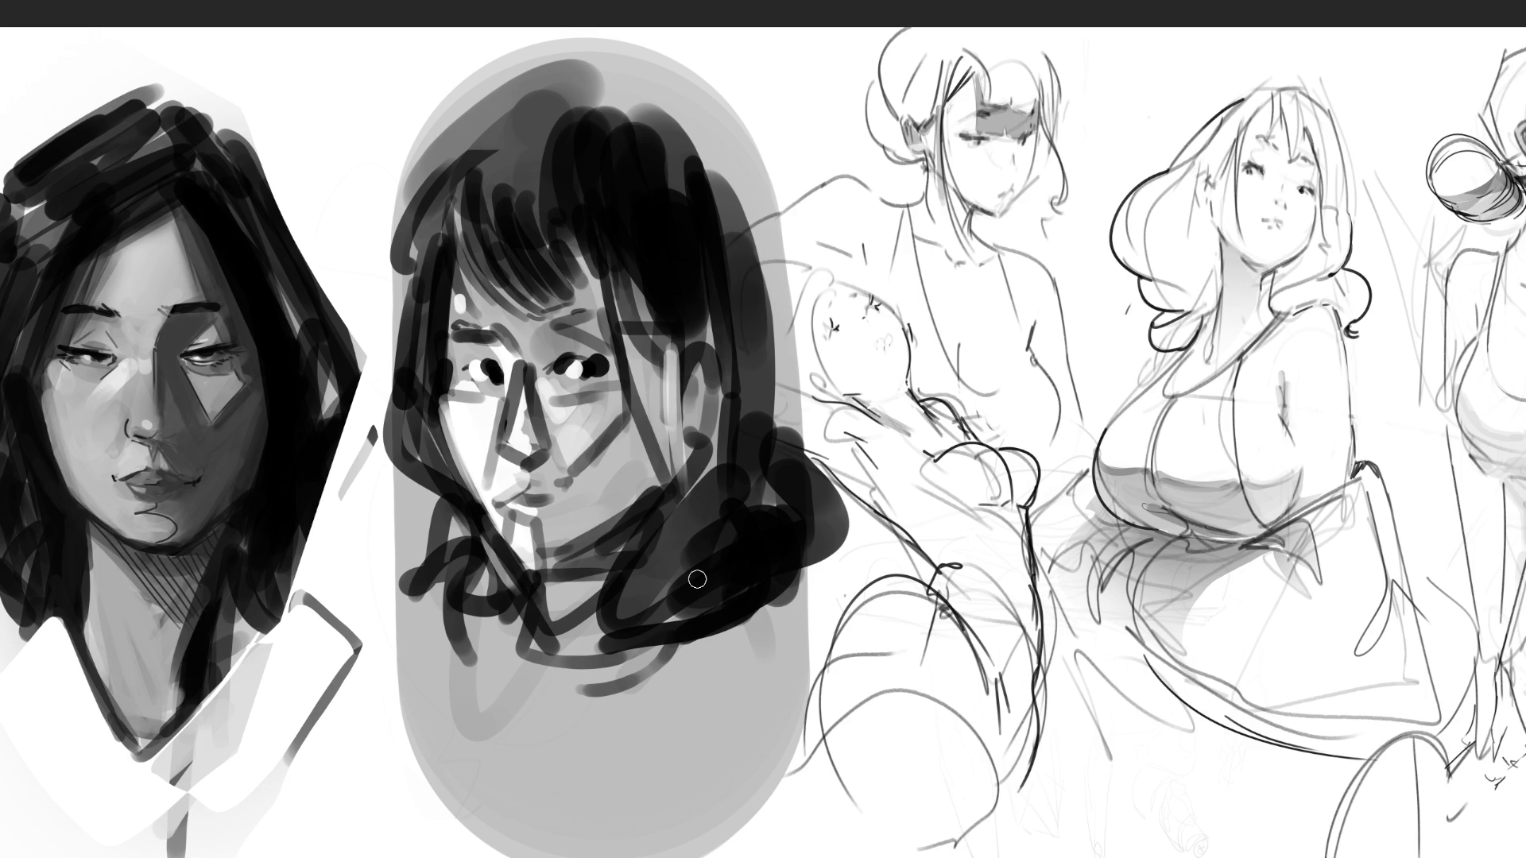
Shade the jaw with light, dark and grey strokes
mouse_move(579, 562)
left_mouse_down()
mouse_move(668, 489)
mouse_move(631, 554)
mouse_move(636, 529)
mouse_move(643, 539)
mouse_move(566, 556)
mouse_move(657, 491)
mouse_move(643, 576)
left_mouse_up()
mouse_move(664, 485)
left_mouse_down()
mouse_move(628, 577)
mouse_move(528, 580)
mouse_move(663, 493)
mouse_move(582, 564)
mouse_move(661, 554)
mouse_move(668, 489)
left_mouse_up()
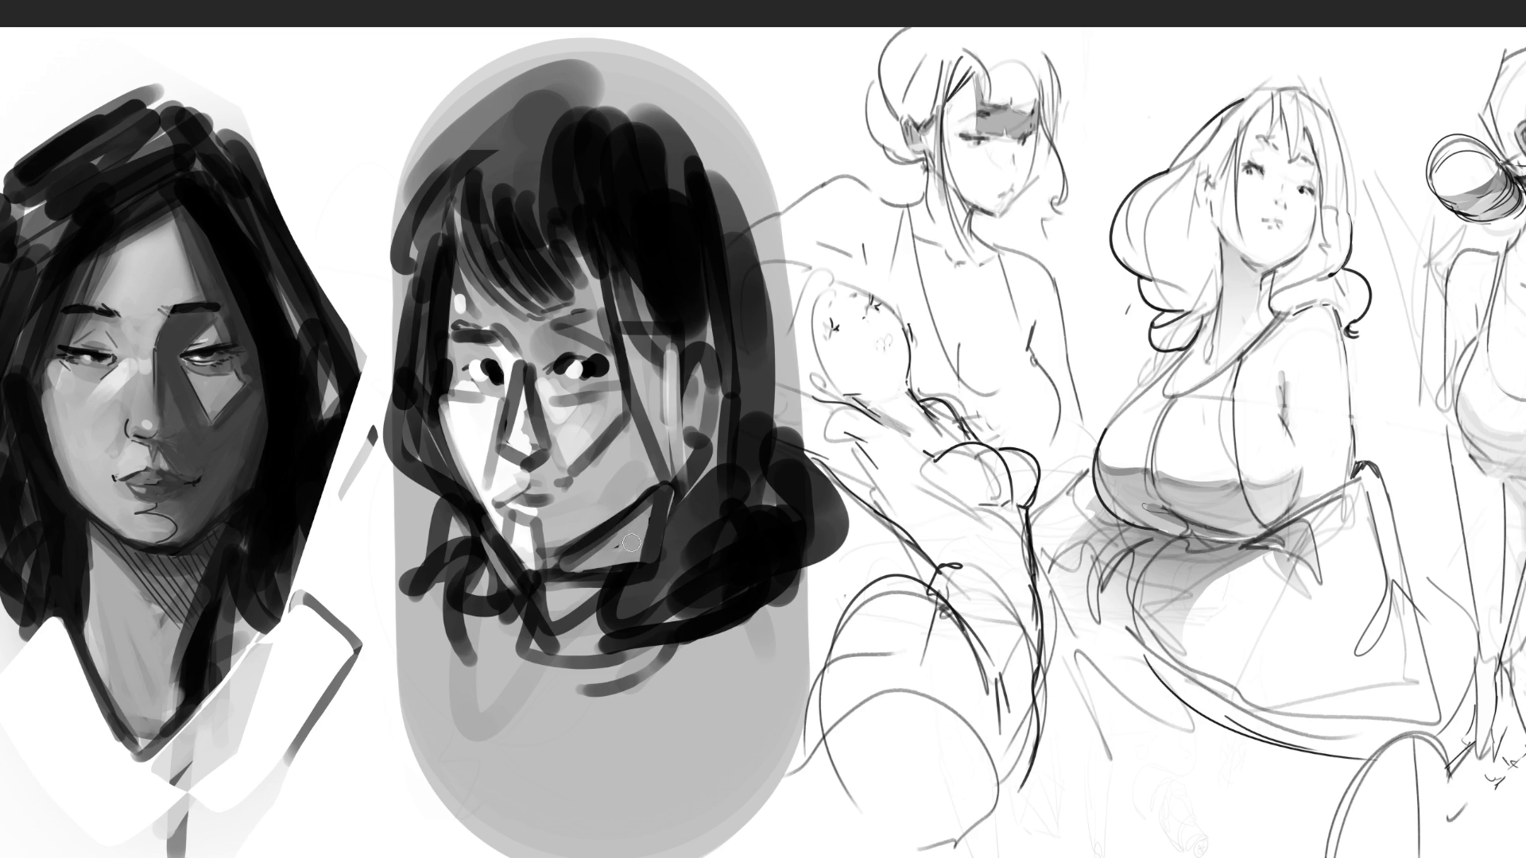
left_click_drag(554, 552, 658, 486)
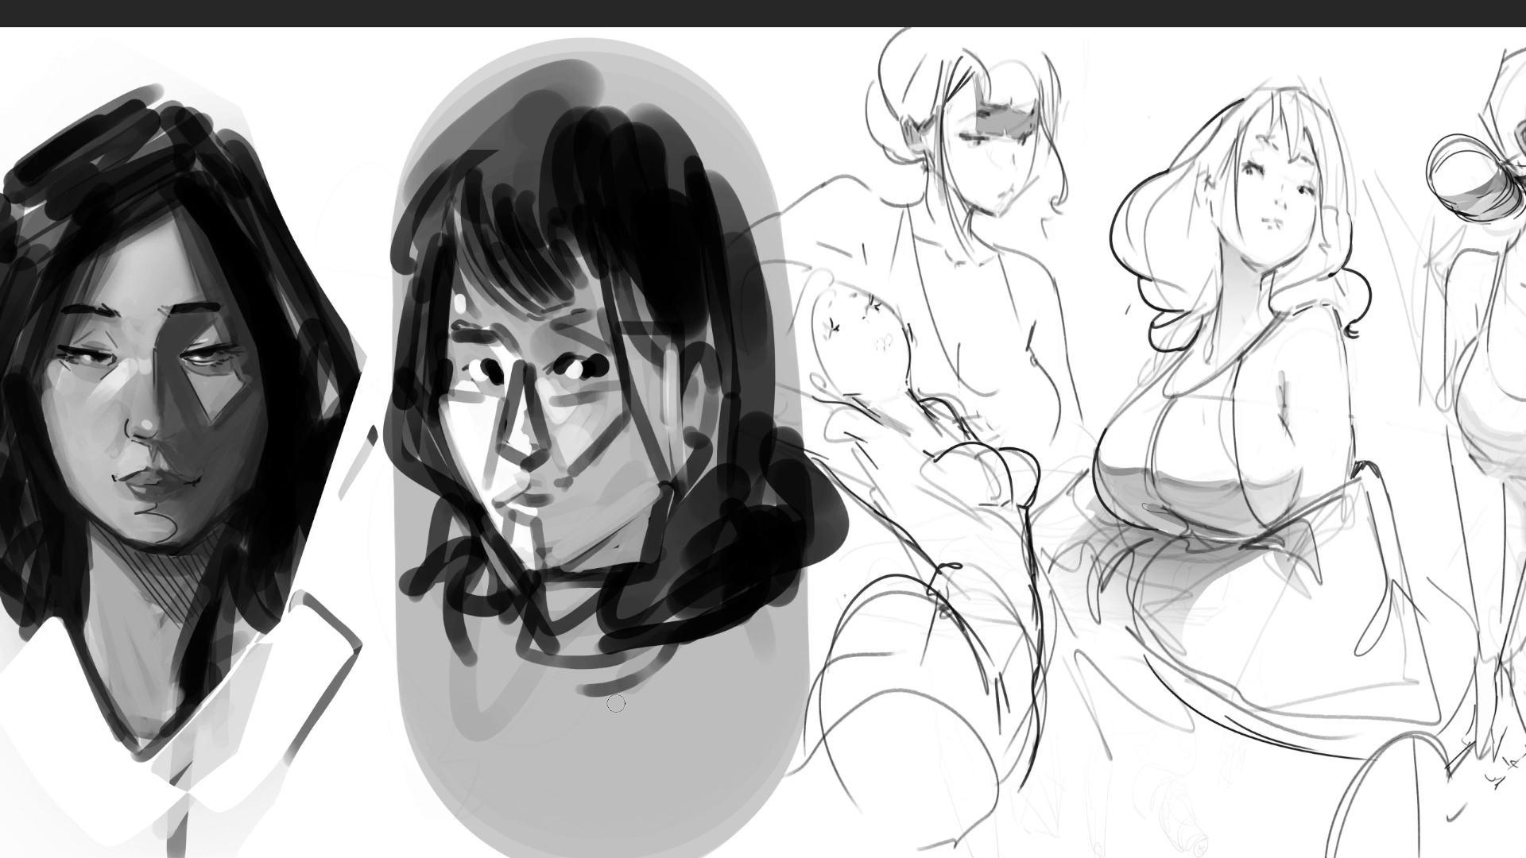
Add dark strokes to the hair by the neck and draw dark neck and collar lines
mouse_move(668, 578)
left_mouse_down()
mouse_move(689, 613)
mouse_move(809, 704)
left_mouse_up()
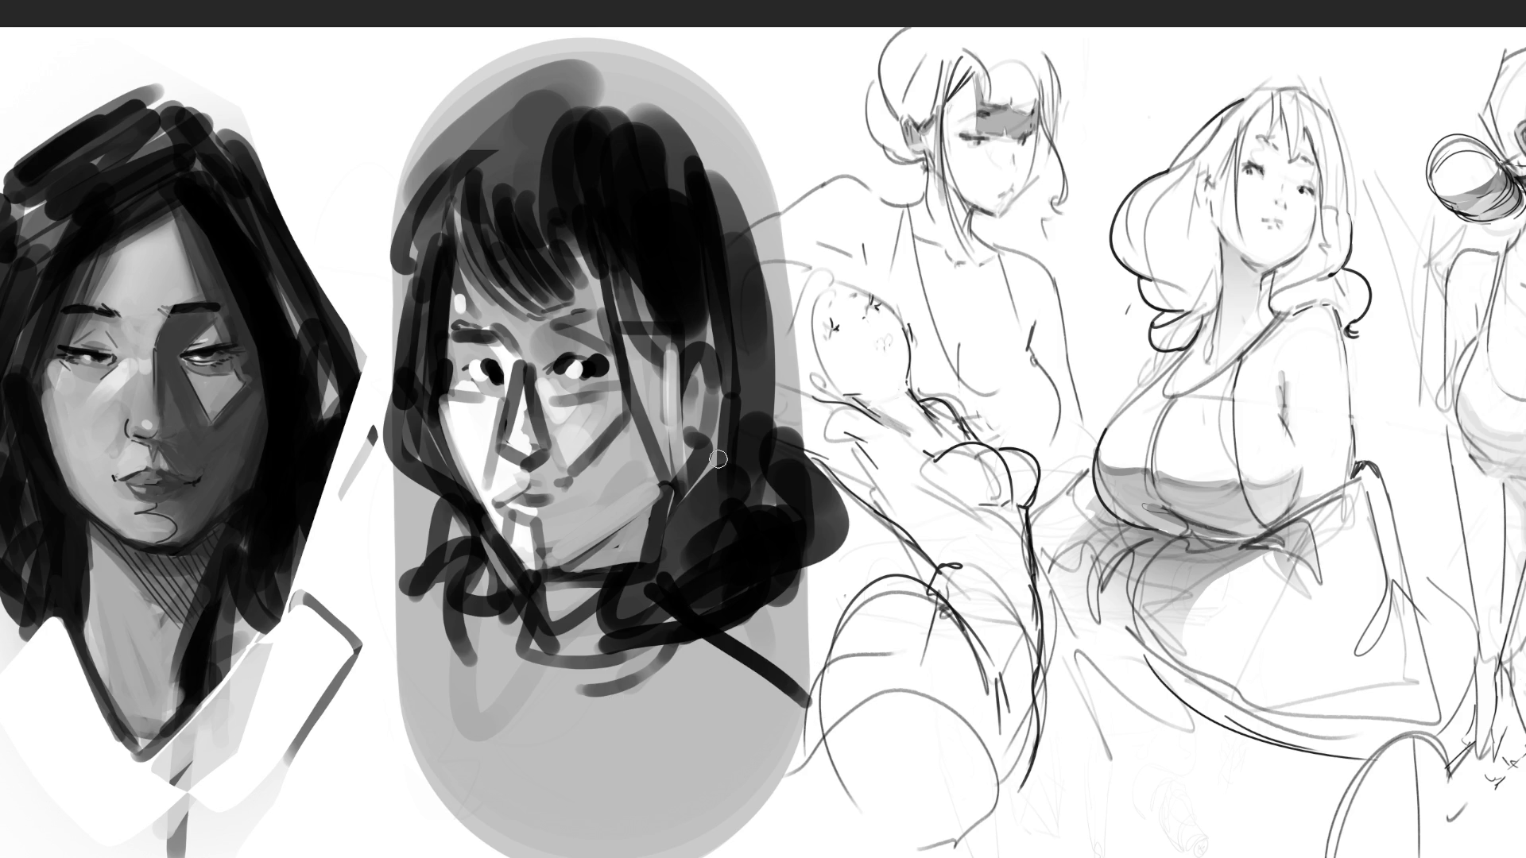
left_click_drag(715, 461, 772, 653)
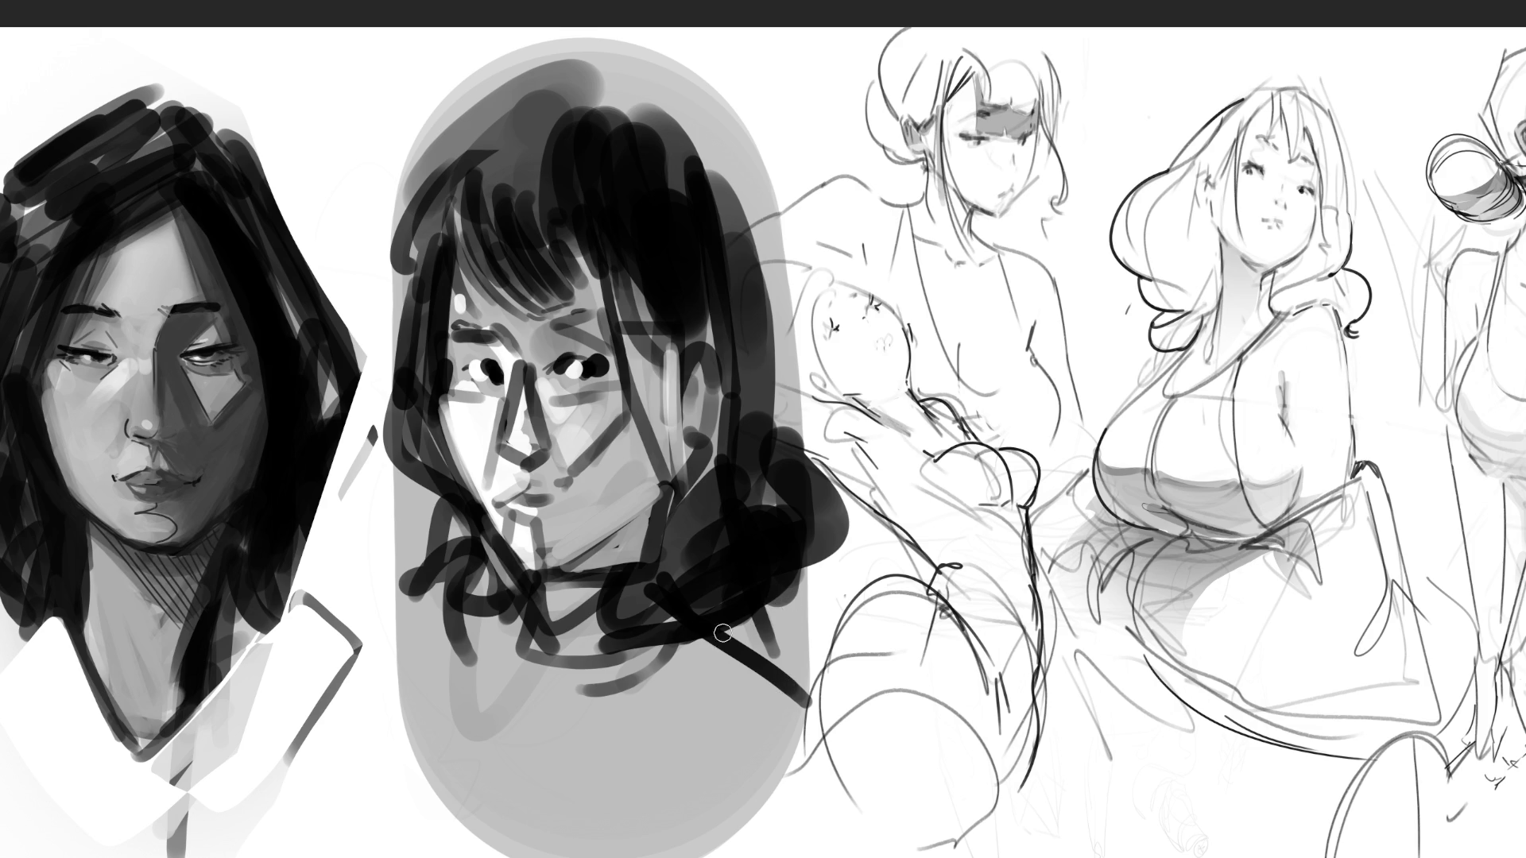
mouse_move(526, 592)
left_mouse_down()
mouse_move(521, 698)
mouse_move(653, 616)
left_mouse_up()
mouse_move(517, 602)
left_mouse_down()
mouse_move(433, 675)
mouse_move(622, 640)
mouse_move(660, 616)
left_mouse_up()
left_click_drag(437, 777, 770, 743)
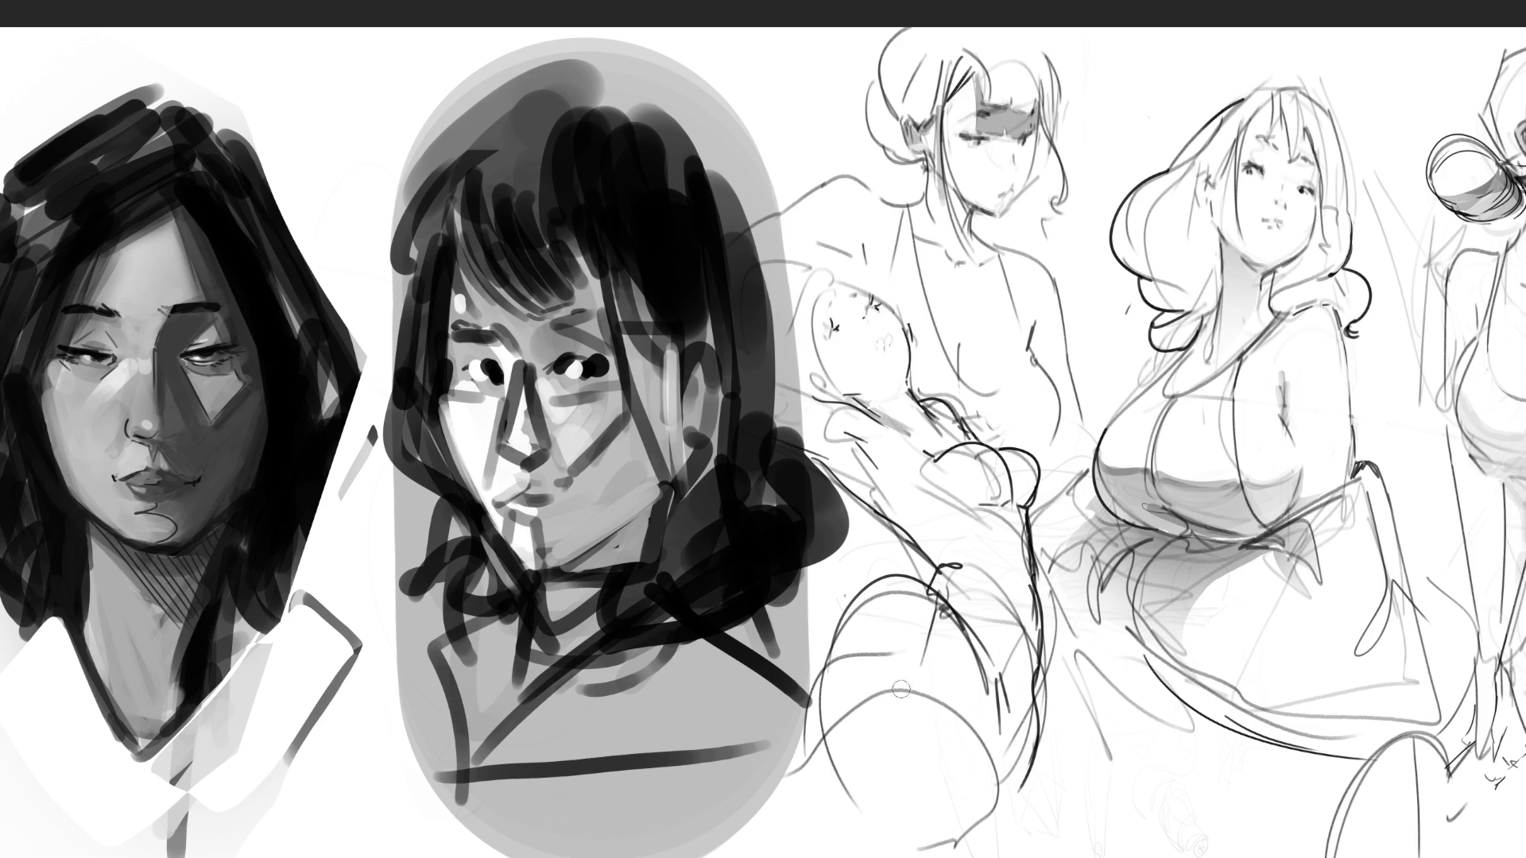
Enlarge the eraser and sweep the middle portrait down to pale grey, undoing the final pass
key("bracketright")
key("bracketright")
key("bracketright")
mouse_move(775, 179)
left_mouse_down()
mouse_move(524, 262)
mouse_move(620, 635)
mouse_move(572, 755)
left_mouse_up()
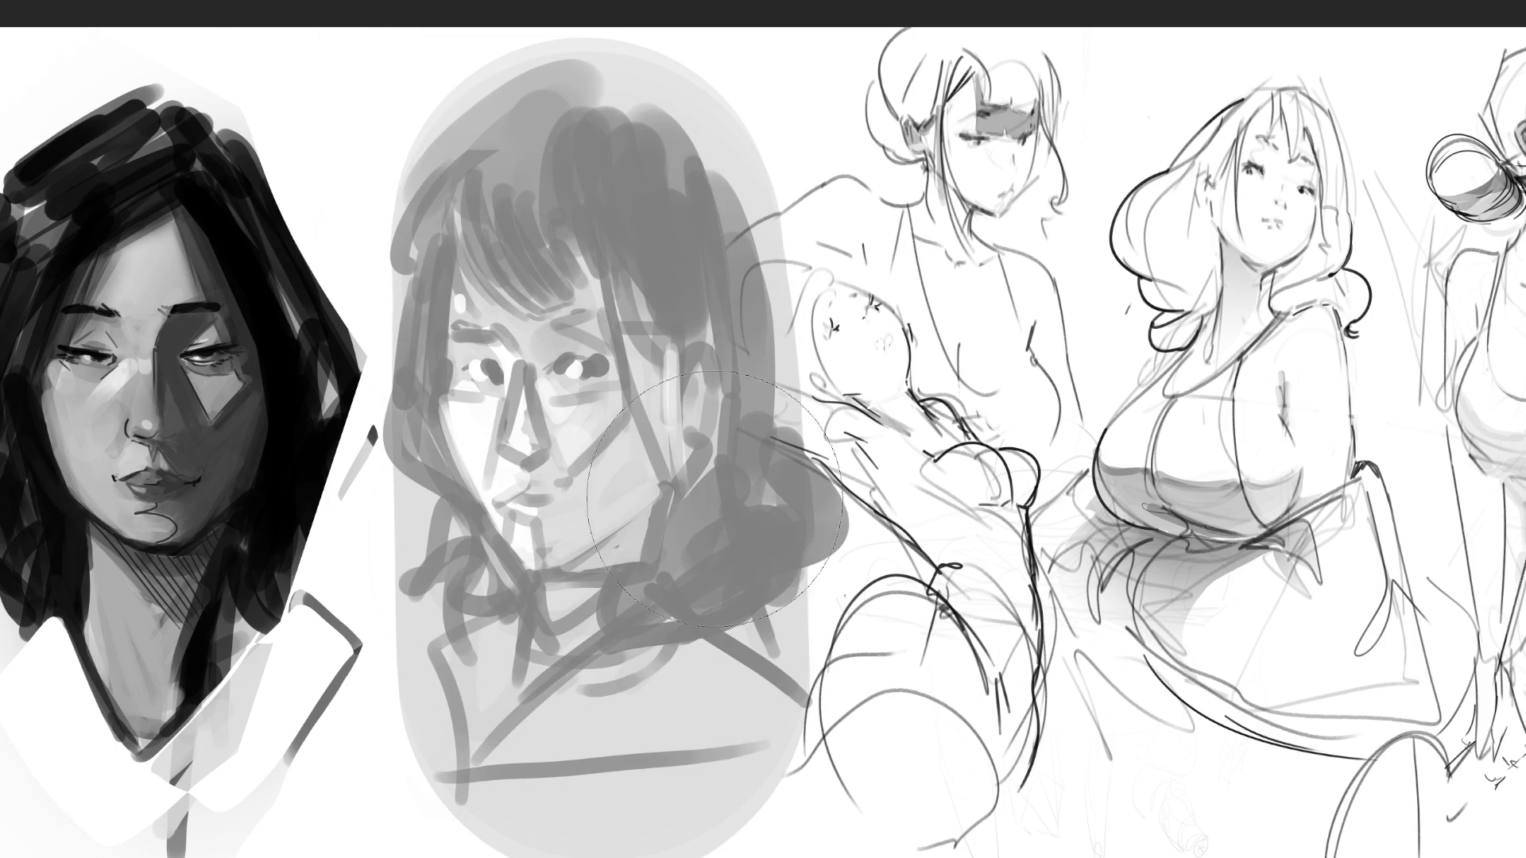
left_click_drag(556, 238, 604, 350)
mouse_move(618, 794)
left_mouse_down()
mouse_move(326, 659)
mouse_move(350, 564)
mouse_move(556, 651)
mouse_move(516, 174)
left_mouse_up()
key("ctrl+z")
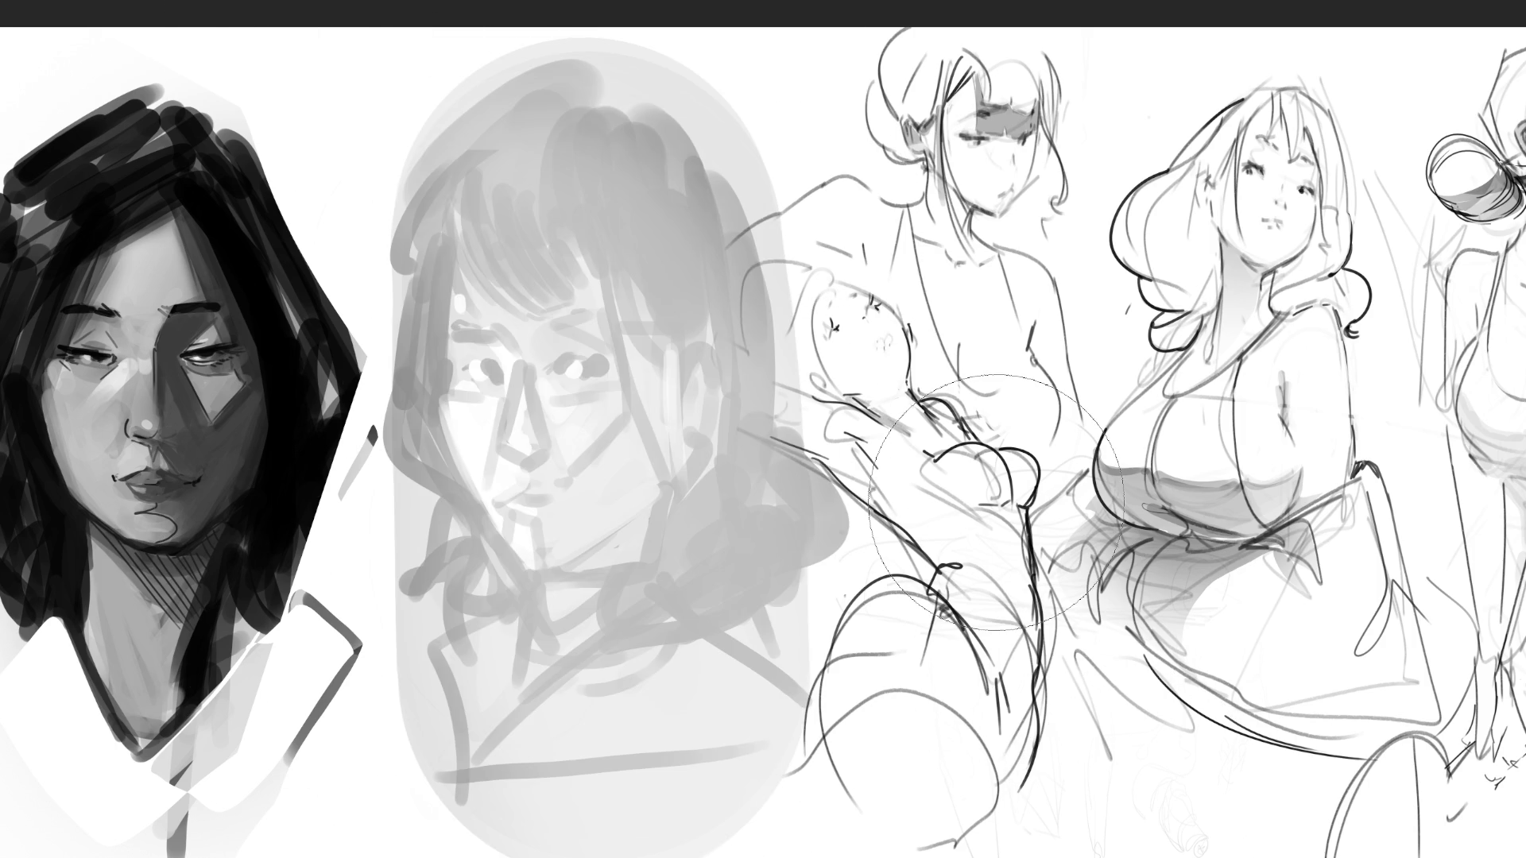
key("bracketleft")
key("bracketleft")
key("bracketleft")
key("bracketleft")
With a small brush, outline both eyes and draw the nose line down toward the mouth
key("bracketright")
left_click_drag(603, 358, 603, 373)
left_click_drag(559, 368, 586, 351)
mouse_move(544, 332)
left_mouse_down()
mouse_move(548, 367)
mouse_move(577, 346)
left_mouse_up()
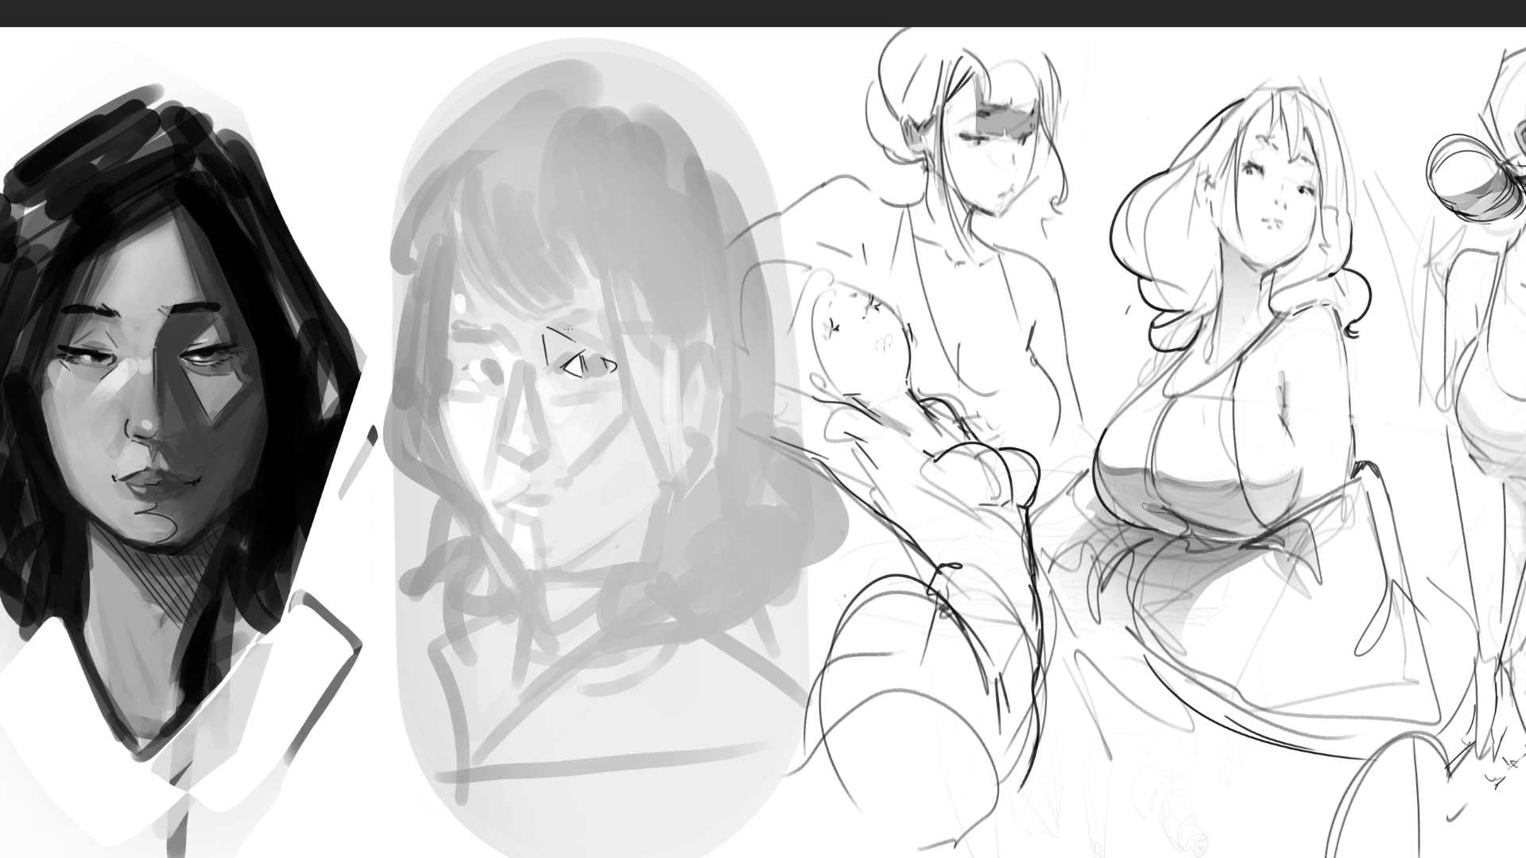
mouse_move(495, 331)
left_mouse_down()
mouse_move(519, 360)
mouse_move(523, 331)
mouse_move(513, 447)
mouse_move(552, 469)
left_mouse_up()
left_click_drag(527, 368, 556, 449)
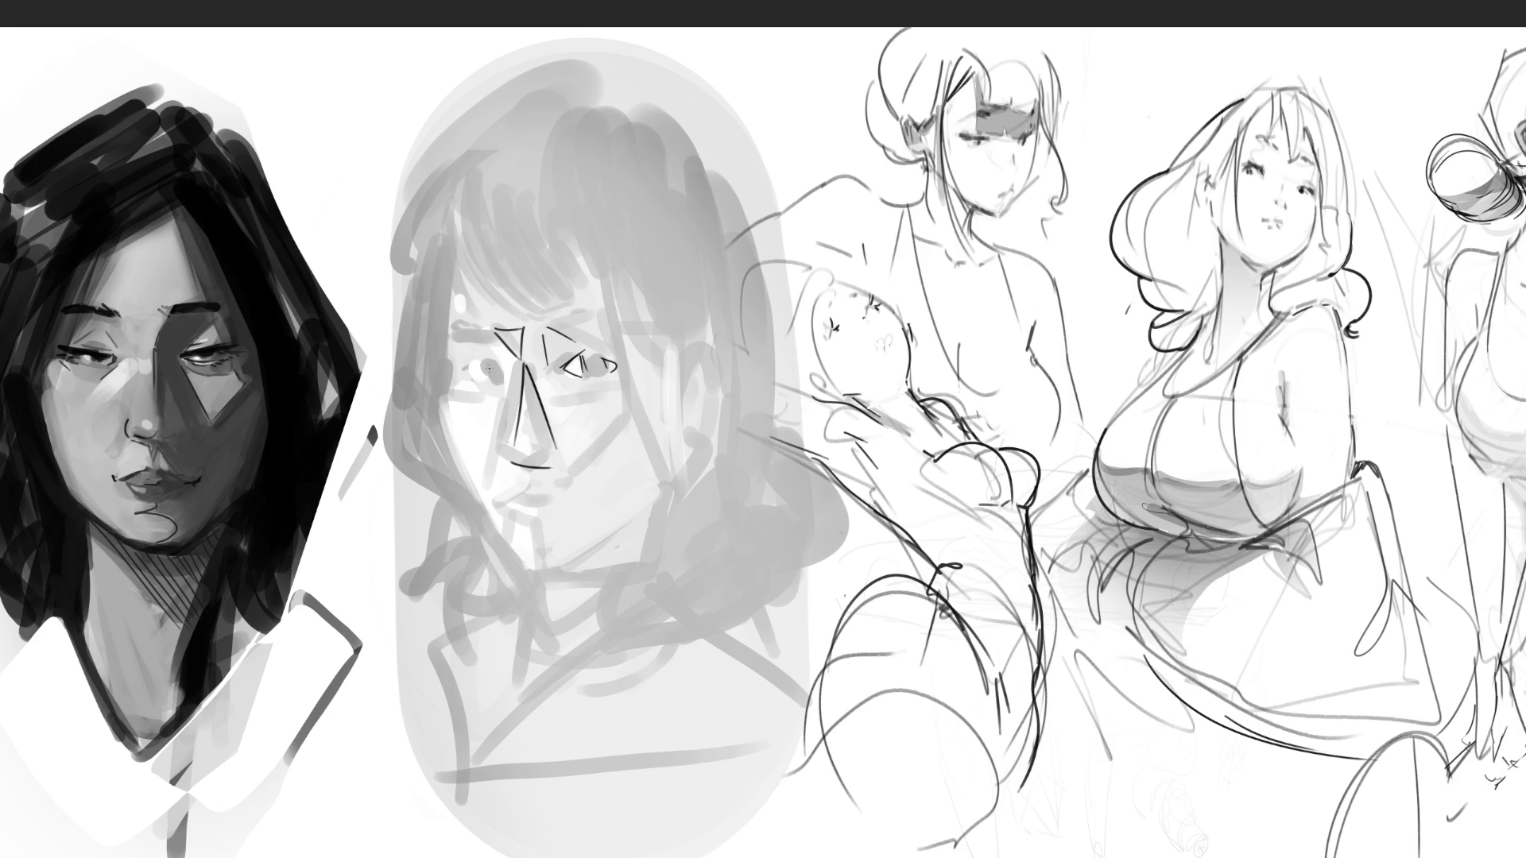
Fill in both pupils and paint the brow over the eyes
left_click_drag(490, 366, 495, 376)
mouse_move(586, 355)
left_mouse_down()
mouse_move(604, 353)
mouse_move(603, 372)
mouse_move(582, 371)
mouse_move(598, 379)
left_mouse_up()
left_click_drag(449, 331, 628, 322)
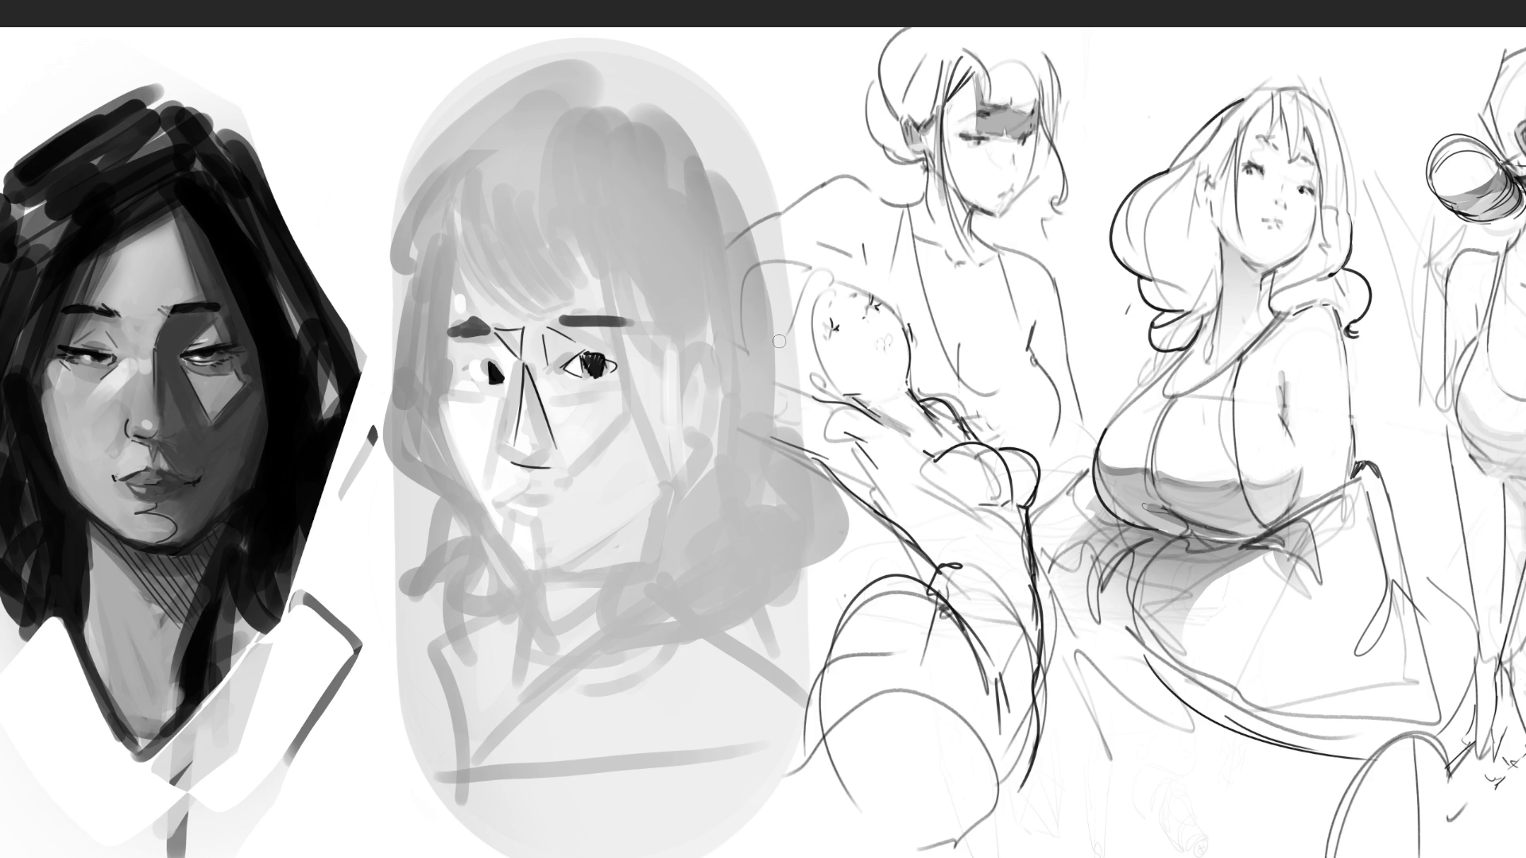
Enlarge the brush and shade under the left eye and along the right side of the nose
key("bracketright")
left_click_drag(468, 391, 595, 383)
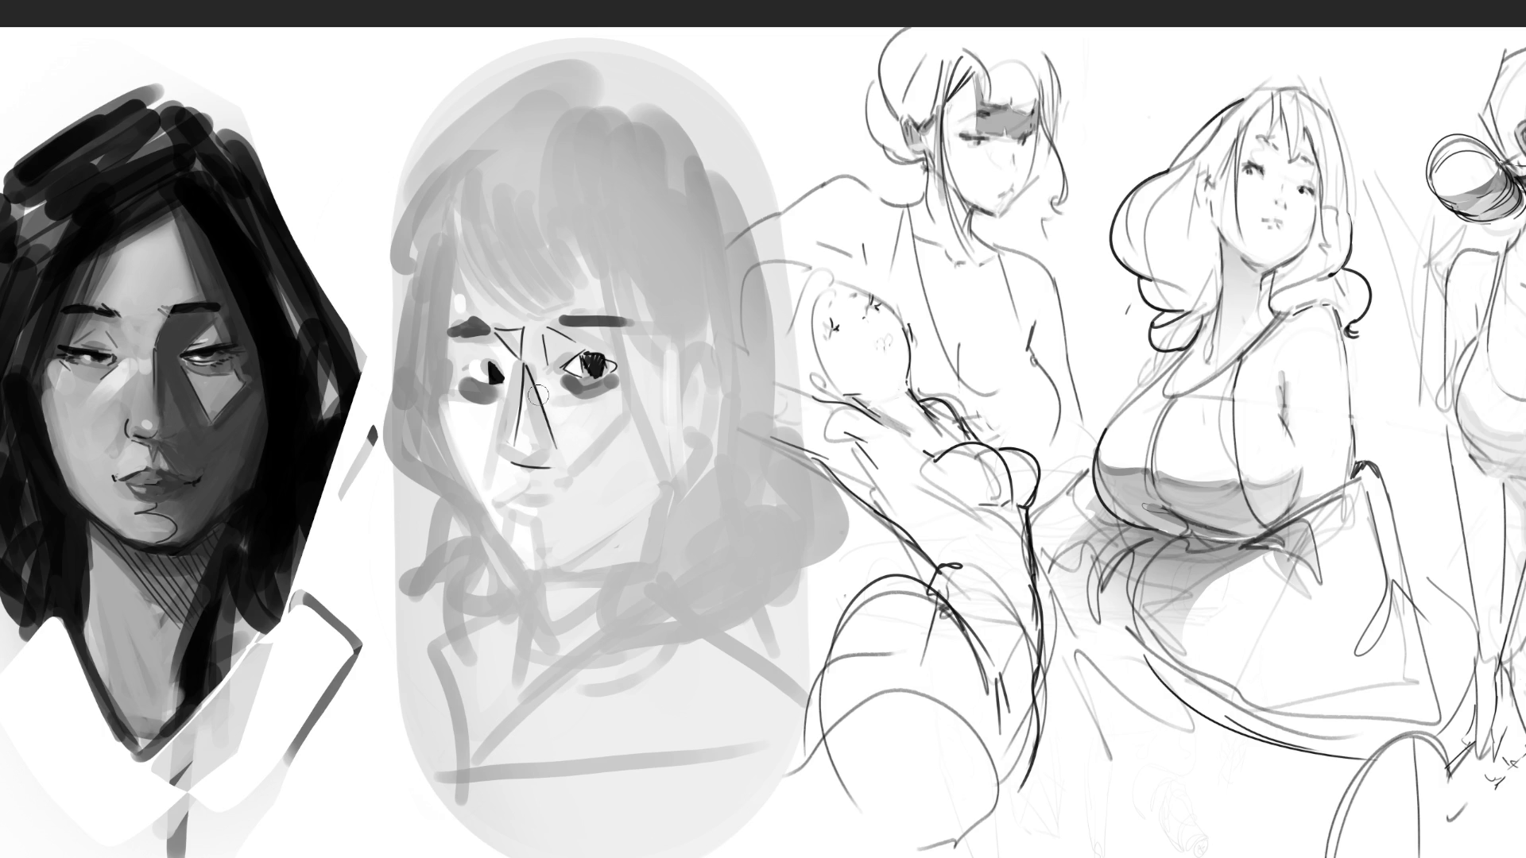
mouse_move(535, 371)
left_mouse_down()
mouse_move(554, 459)
mouse_move(625, 491)
left_mouse_up()
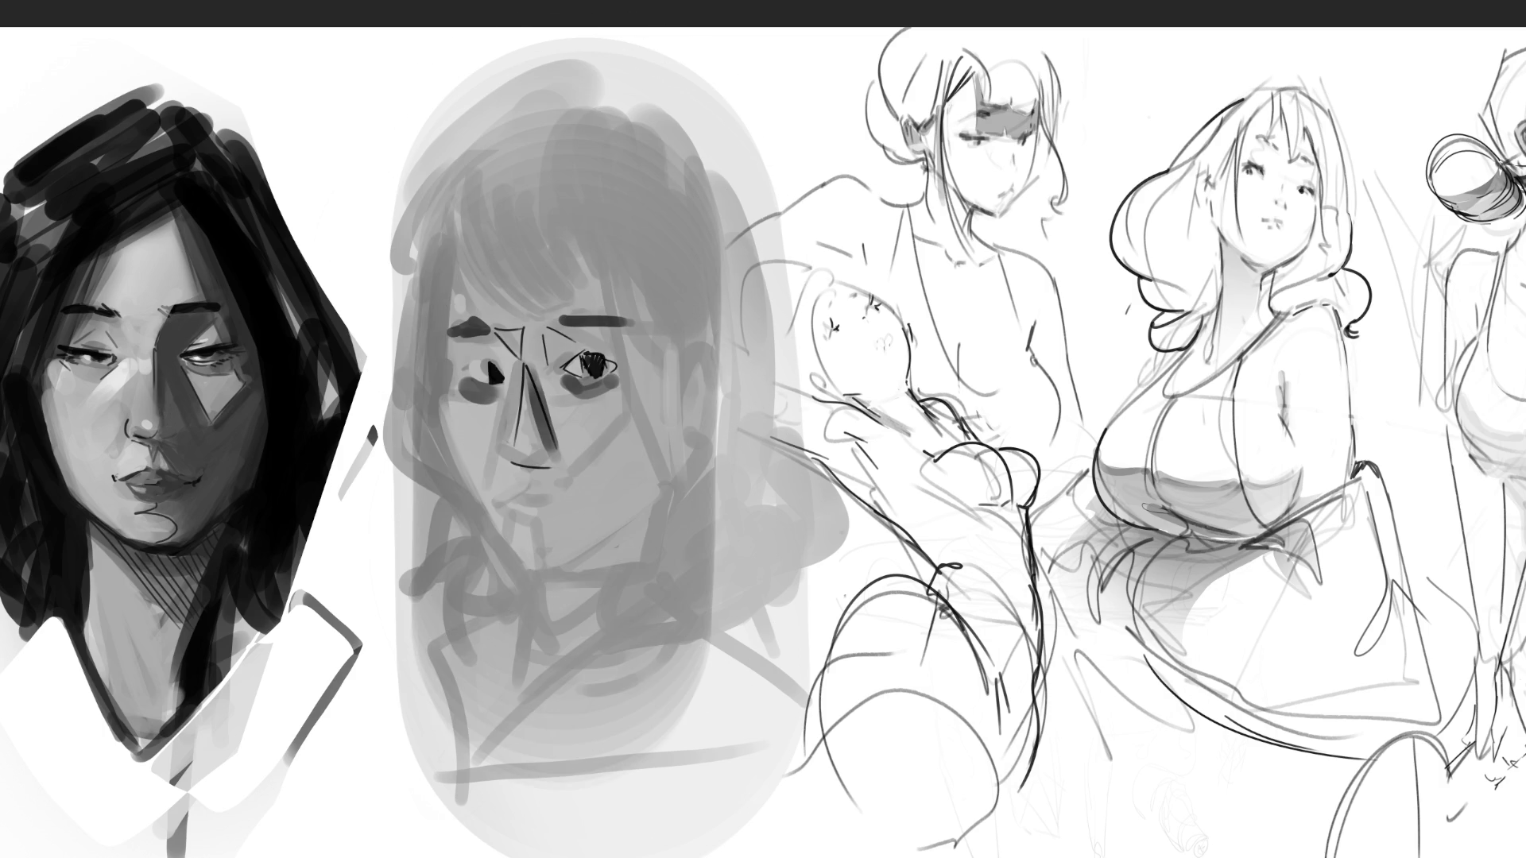
key("[")
key("[")
key("[")
key("[")
key("[")
key("[")
key("[")
key("[")
key("[")
Add white catchlights to both eyes, mark the nostril and lower lip, and streak light down the cheek
left_click_drag(575, 367, 580, 369)
left_click_drag(487, 362, 481, 373)
mouse_move(541, 458)
left_mouse_down()
mouse_move(546, 514)
mouse_move(572, 524)
mouse_move(528, 540)
mouse_move(567, 511)
mouse_move(579, 522)
left_mouse_up()
left_click(575, 364)
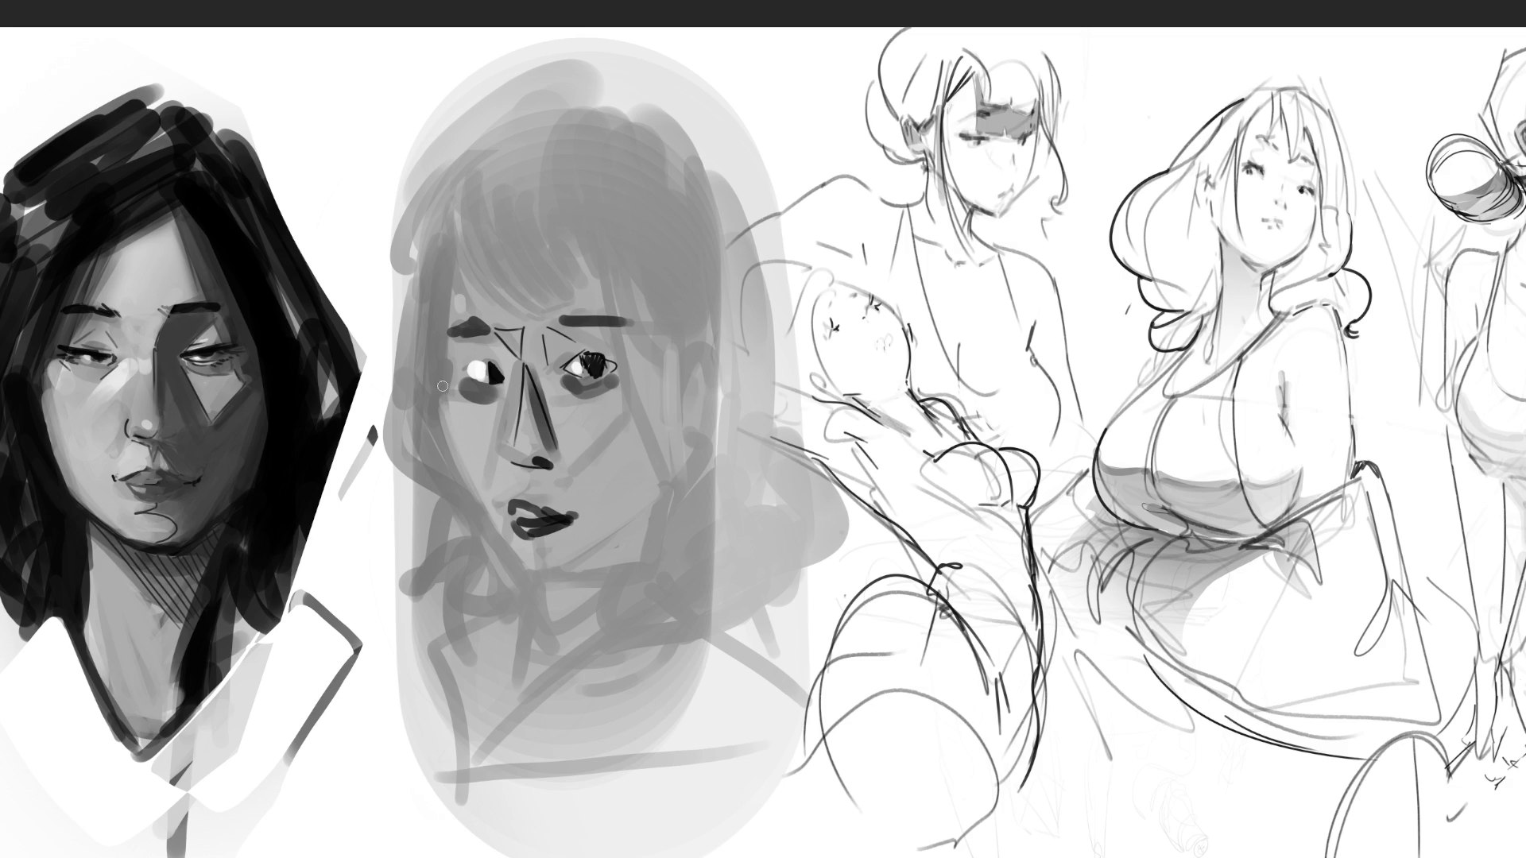
left_click_drag(441, 420, 539, 573)
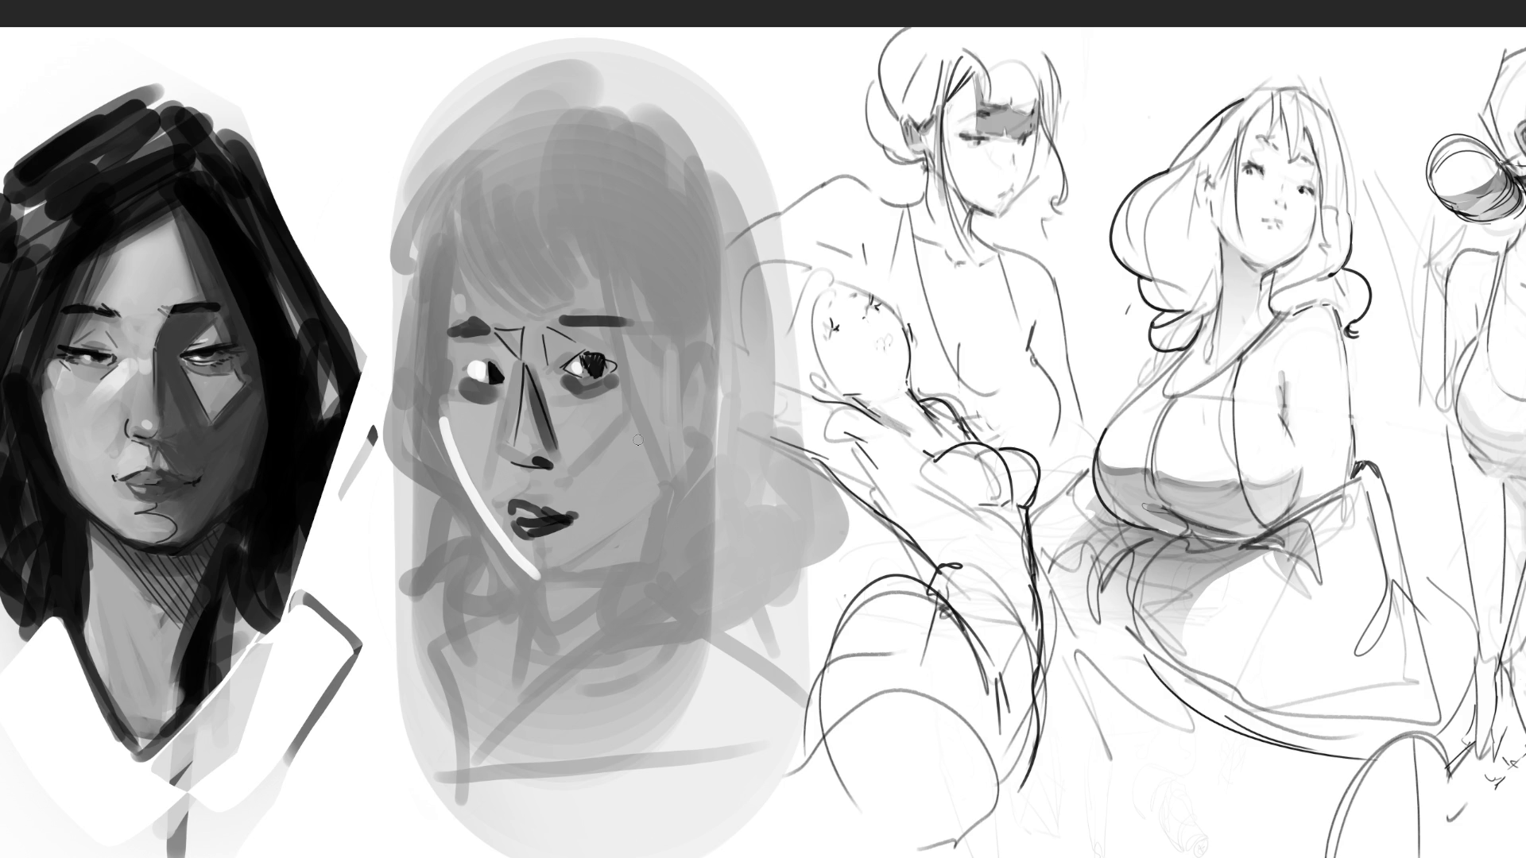
Draw long dark hair strokes right of the face and along the top-left hairline and brow
left_click_drag(594, 214, 661, 465)
left_click_drag(611, 242, 674, 489)
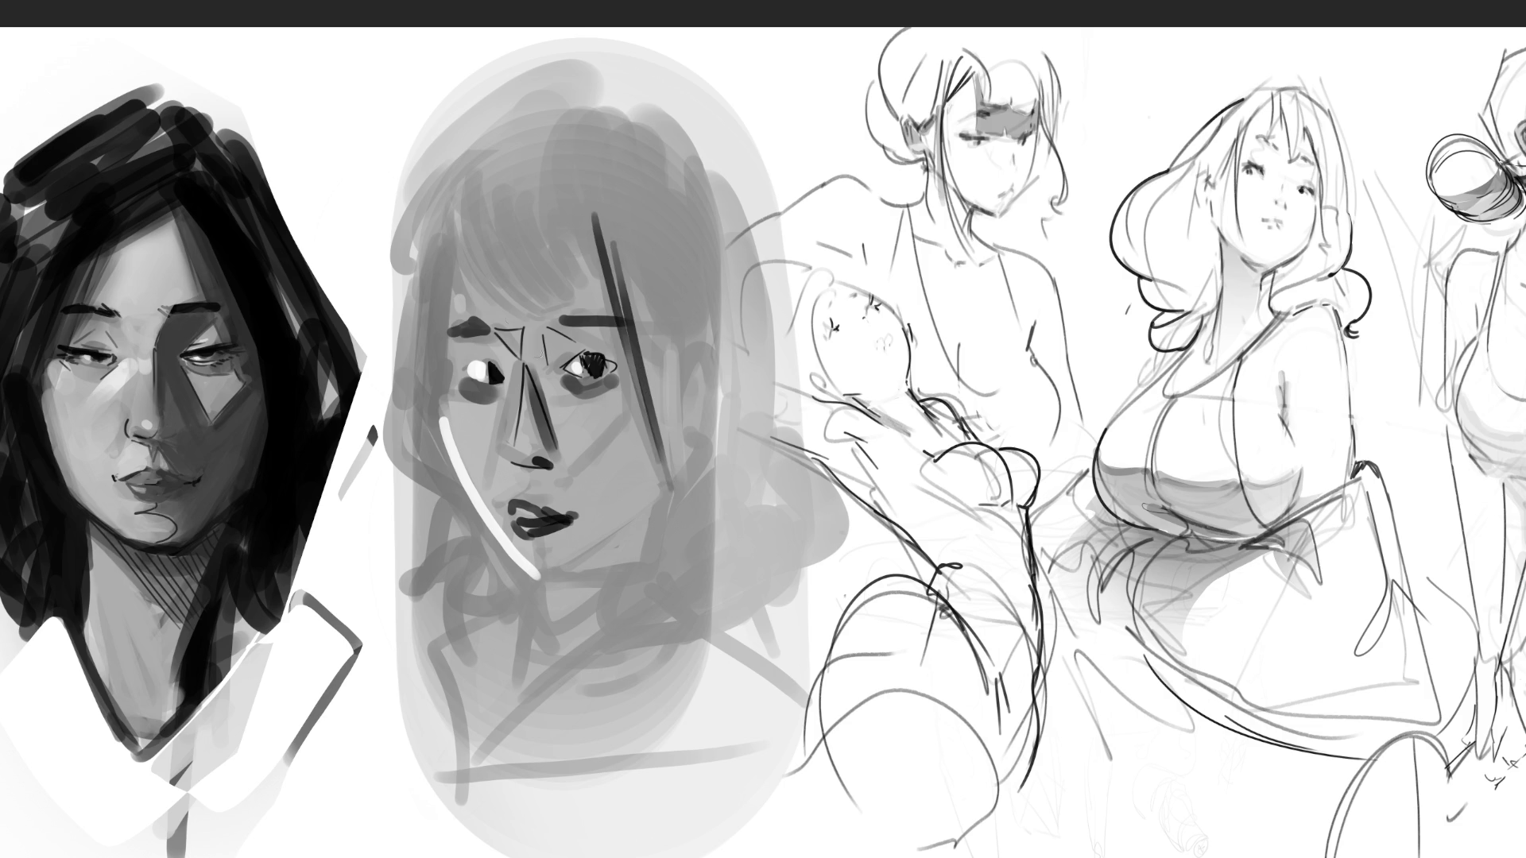
left_click_drag(417, 196, 474, 305)
left_click_drag(507, 324, 594, 284)
mouse_move(419, 216)
left_mouse_down()
mouse_move(600, 176)
mouse_move(439, 429)
left_mouse_up()
Outline the face's left edge and draw the shirt collar with horizontal and diagonal lines
left_click_drag(407, 184, 382, 393)
mouse_move(370, 434)
left_mouse_down()
mouse_move(445, 504)
mouse_move(477, 652)
left_mouse_up()
mouse_move(535, 585)
left_mouse_down()
mouse_move(473, 644)
mouse_move(550, 630)
left_mouse_up()
left_click_drag(577, 574, 662, 542)
mouse_move(675, 480)
left_mouse_down()
mouse_move(672, 620)
mouse_move(574, 578)
mouse_move(670, 584)
left_mouse_up()
mouse_move(674, 491)
left_mouse_down()
mouse_move(675, 546)
mouse_move(531, 602)
left_mouse_up()
left_click_drag(635, 597, 665, 581)
mouse_move(674, 486)
left_mouse_down()
mouse_move(675, 592)
mouse_move(545, 602)
mouse_move(674, 586)
left_mouse_up()
Outline and darken the hair at the right of the face and add long strokes across the top
left_click_drag(703, 437, 665, 496)
mouse_move(662, 324)
left_mouse_down()
mouse_move(656, 428)
mouse_move(697, 459)
left_mouse_up()
mouse_move(689, 358)
left_mouse_down()
mouse_move(707, 344)
mouse_move(691, 464)
left_mouse_up()
left_click_drag(728, 370, 702, 457)
left_click_drag(722, 337, 728, 405)
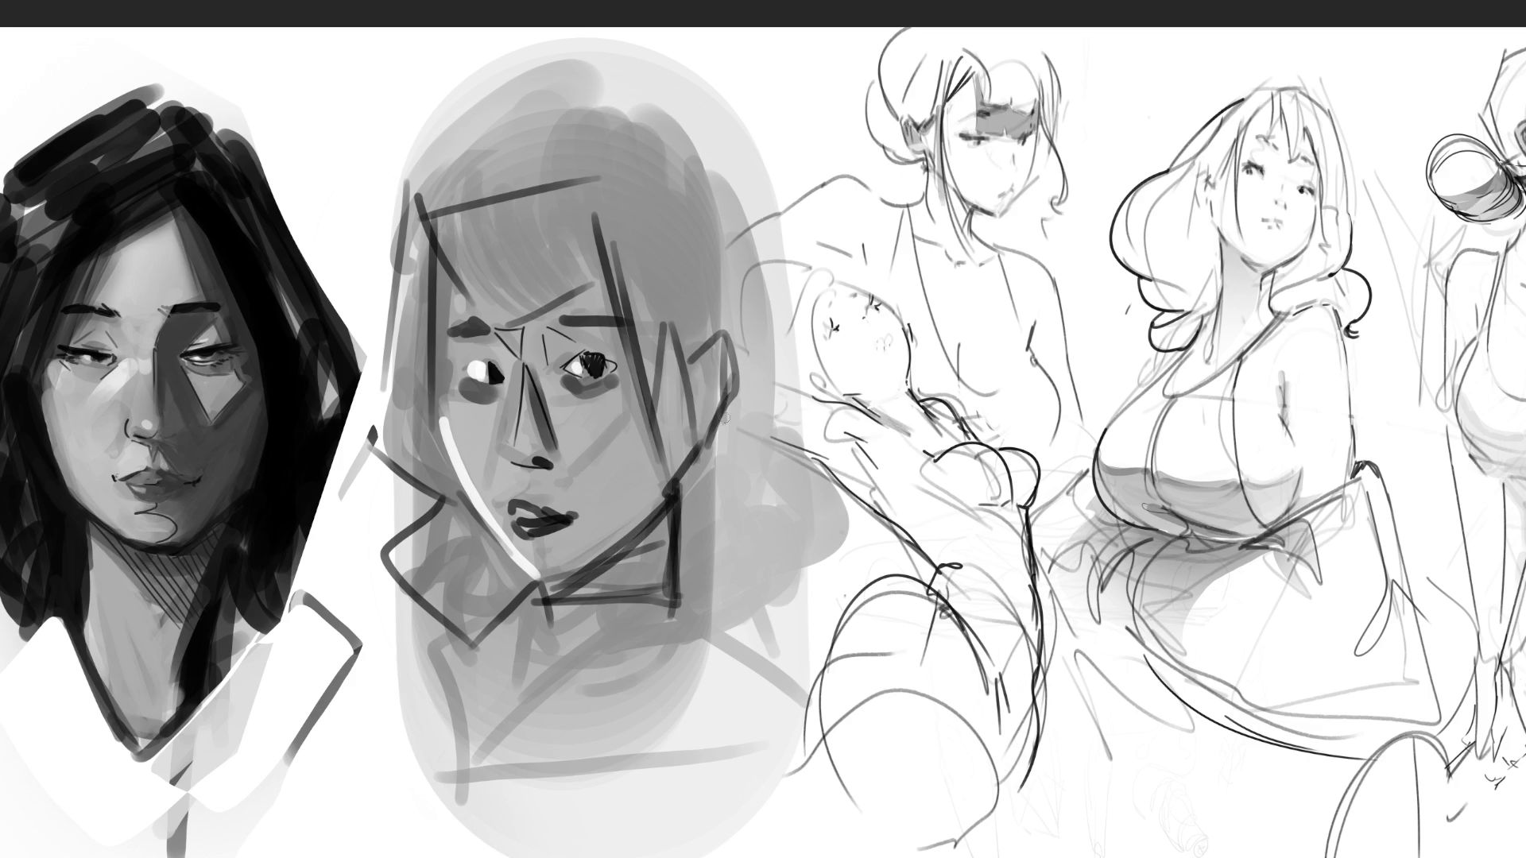
left_click_drag(625, 116, 715, 314)
mouse_move(600, 85)
left_mouse_down()
mouse_move(755, 226)
mouse_move(772, 389)
mouse_move(710, 488)
left_mouse_up()
Draw the collar shape right of the face and a diagonal hair line across the top, then lighten the lines
left_click_drag(774, 429, 873, 524)
left_click_drag(873, 523, 722, 596)
left_click_drag(713, 499, 713, 566)
left_click_drag(403, 189, 569, 66)
left_click_drag(585, 70, 605, 126)
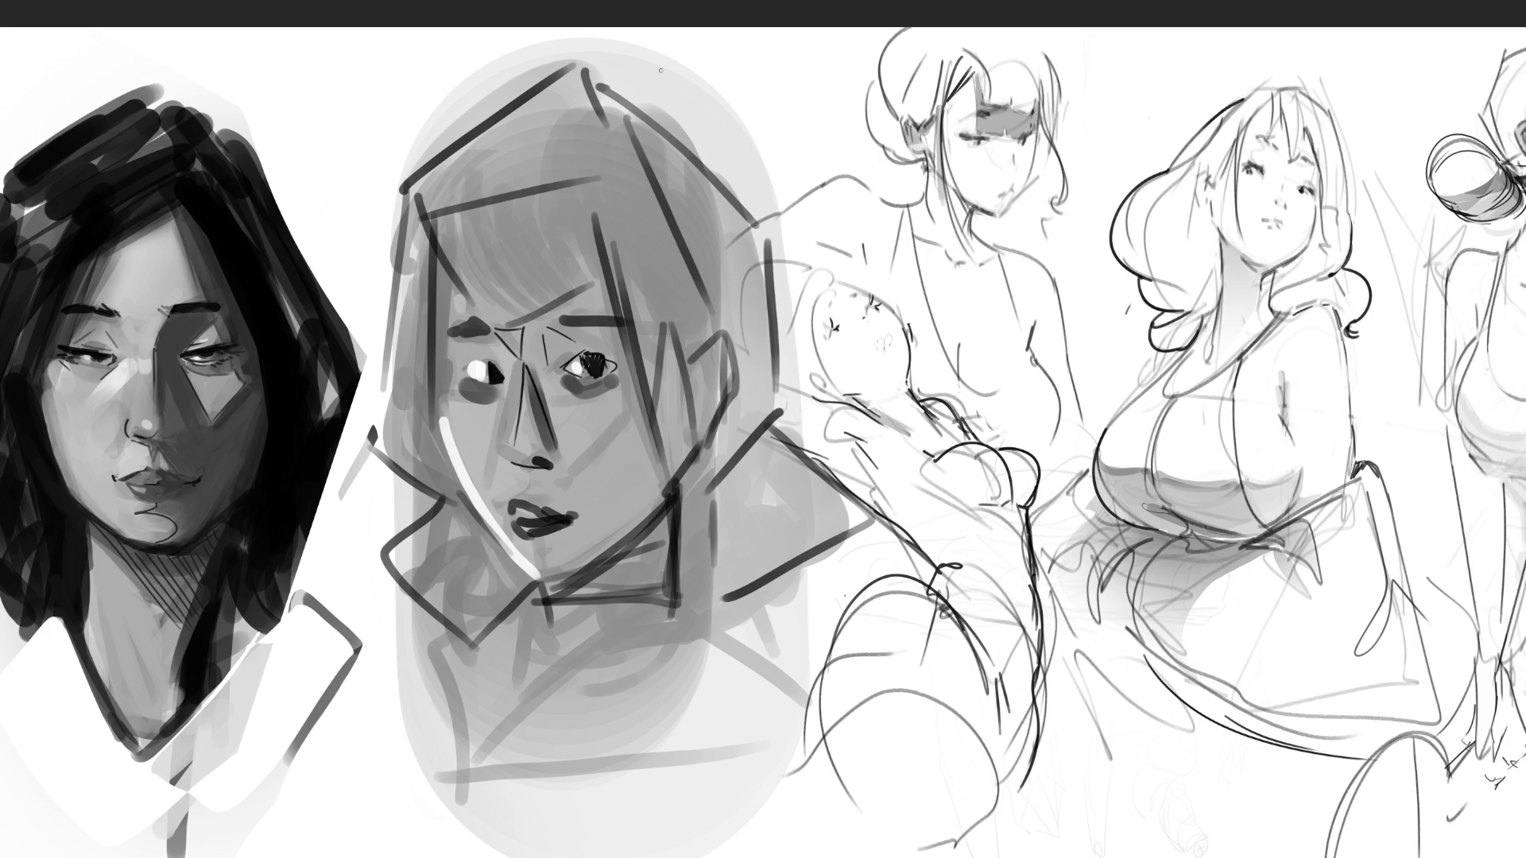
mouse_move(636, 239)
left_mouse_down()
mouse_move(357, 683)
mouse_move(726, 519)
left_mouse_up()
Erase the whole portrait's strokes down to a faint pale underlay
mouse_move(636, 652)
left_mouse_down()
mouse_move(557, 238)
mouse_move(612, 718)
left_mouse_up()
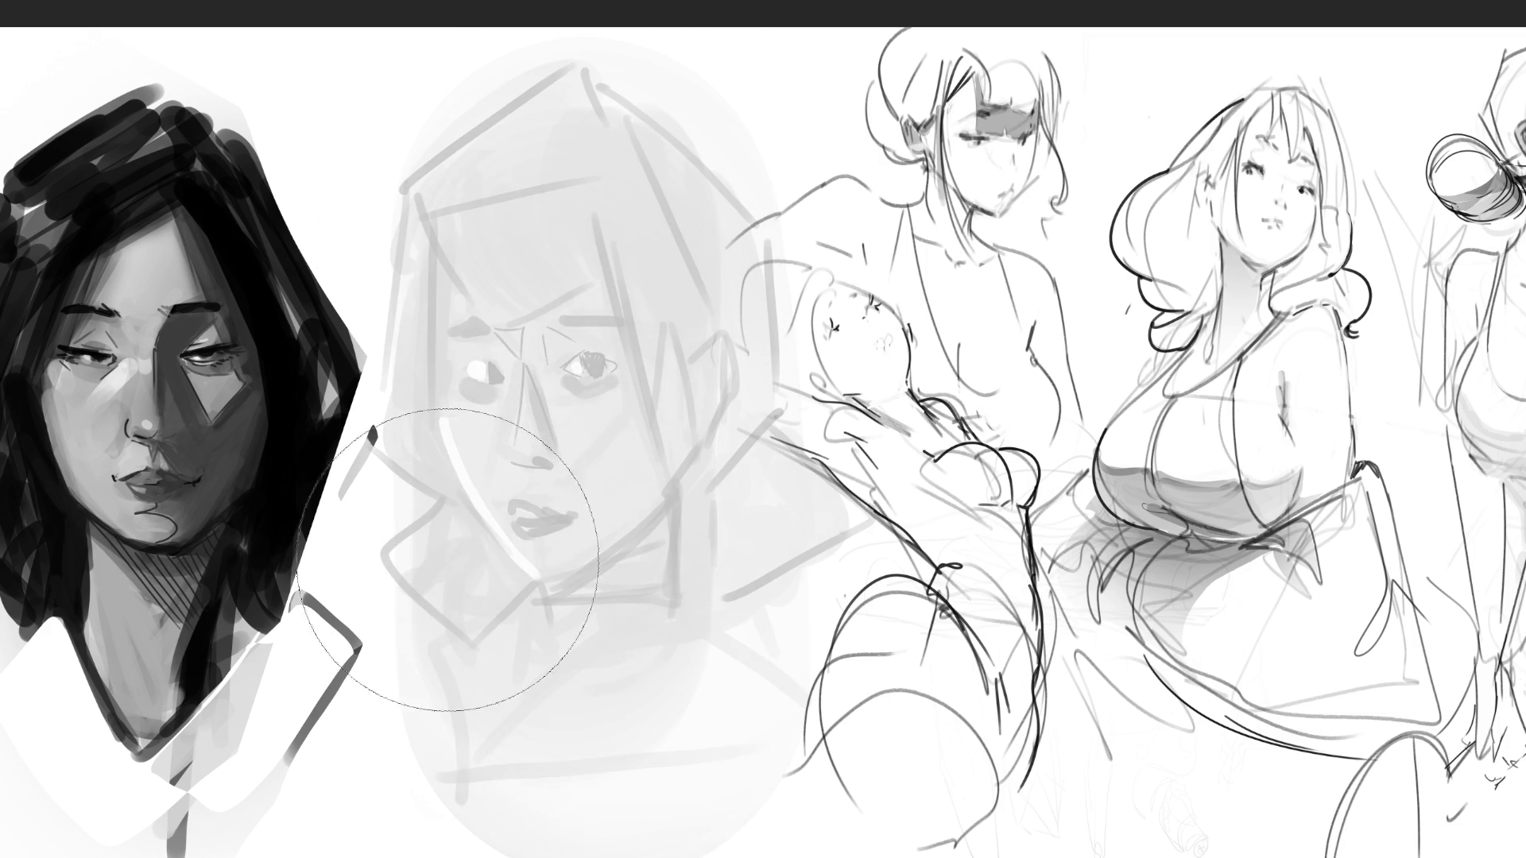
mouse_move(591, 453)
left_mouse_down()
mouse_move(392, 204)
mouse_move(698, 368)
left_mouse_up()
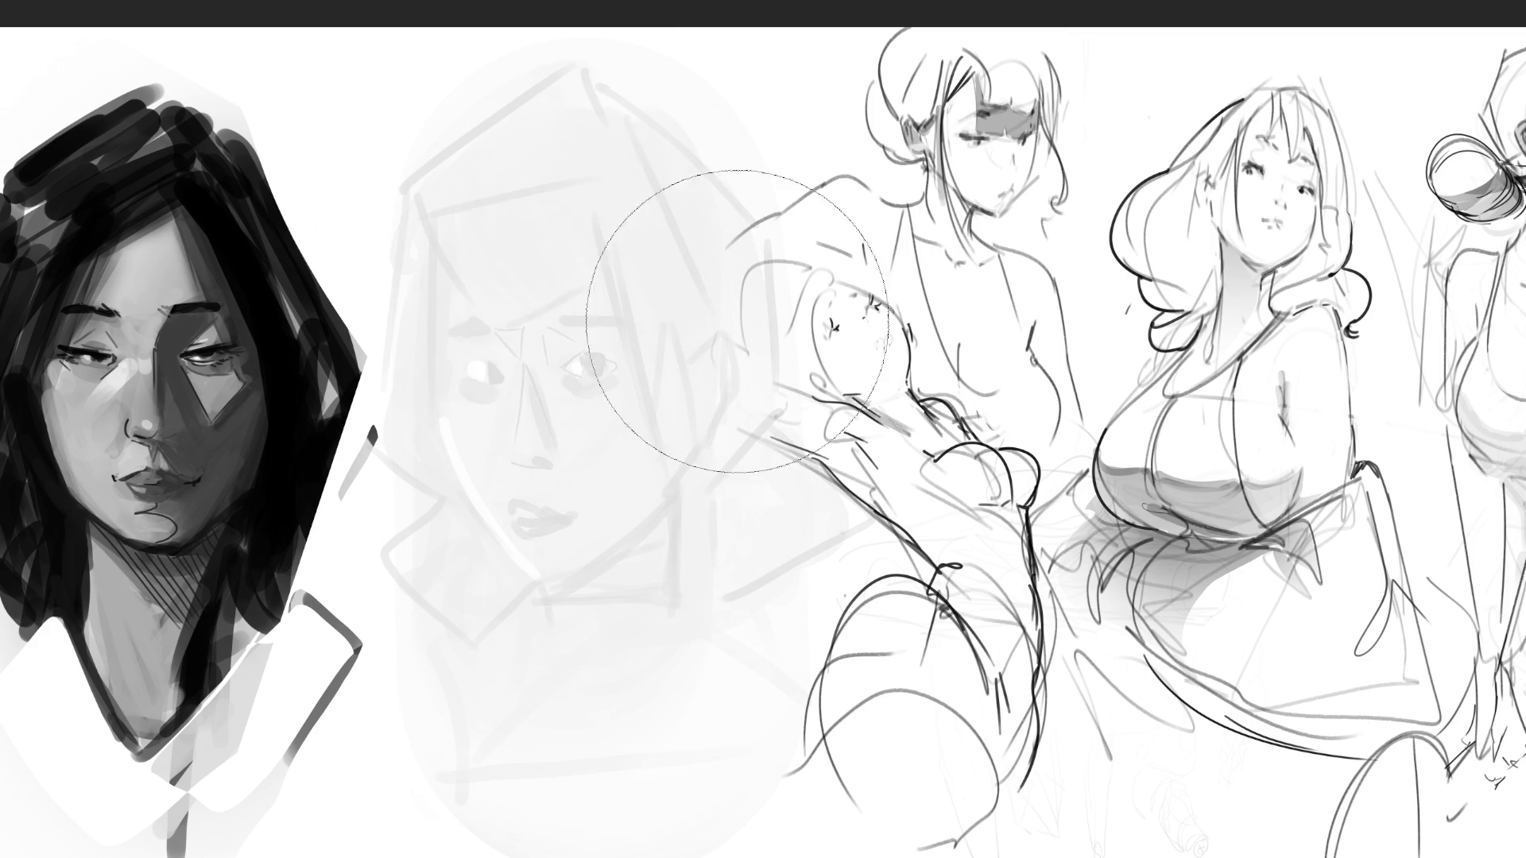
key("b")
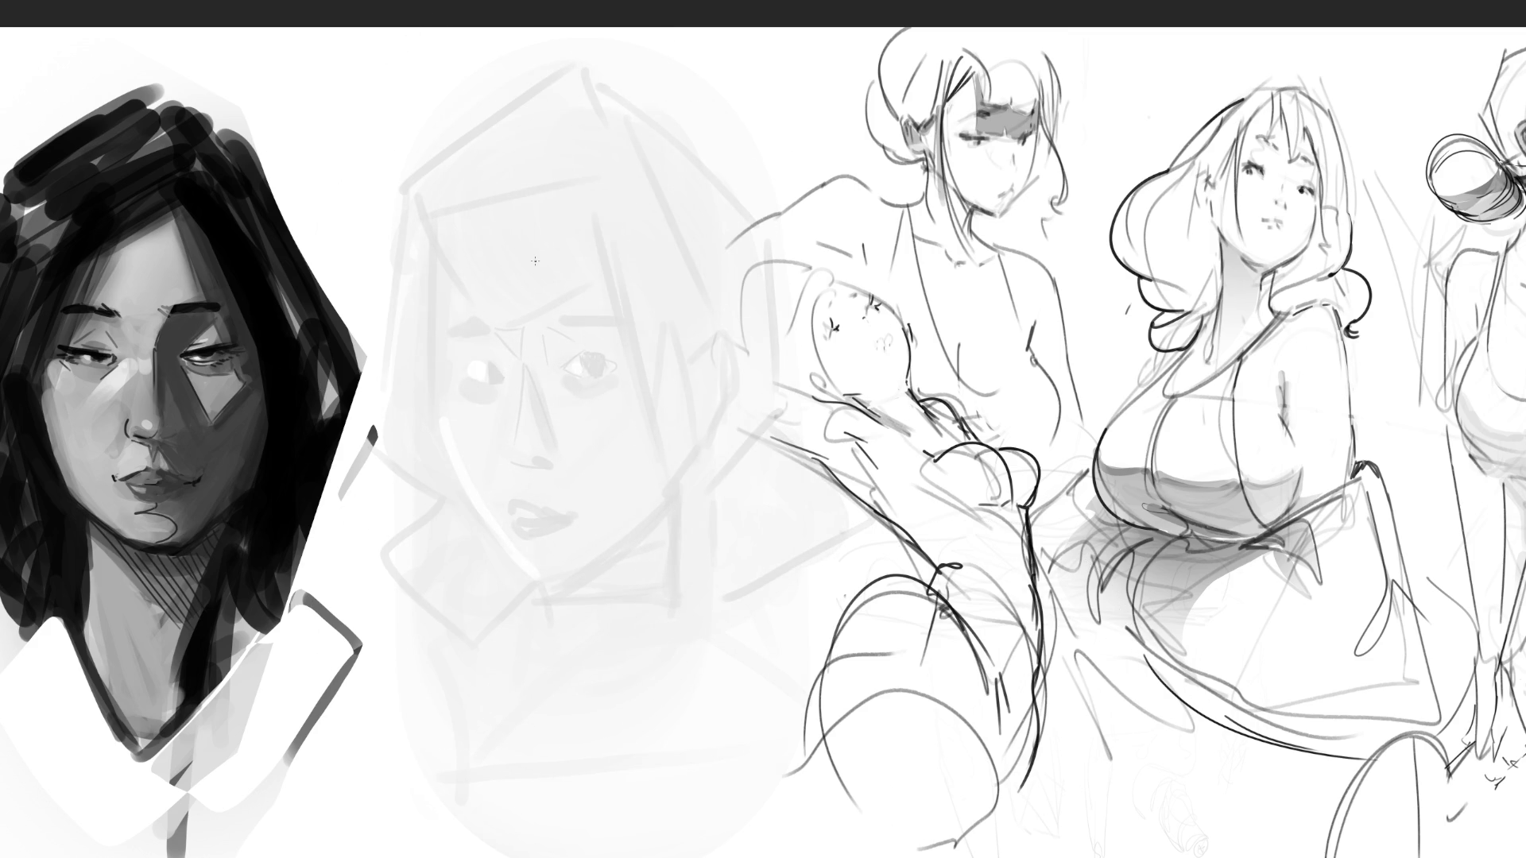
Redraw the left eye with lashes, the left eyebrow, the left cheek contour and the line under the chin
mouse_move(471, 368)
left_mouse_down()
mouse_move(505, 385)
mouse_move(476, 393)
mouse_move(511, 382)
mouse_move(450, 358)
left_mouse_up()
mouse_move(469, 365)
left_mouse_down()
mouse_move(461, 355)
mouse_move(498, 368)
left_mouse_up()
left_click_drag(443, 319, 487, 304)
mouse_move(440, 322)
left_mouse_down()
mouse_move(487, 307)
mouse_move(612, 328)
mouse_move(591, 350)
mouse_move(615, 375)
mouse_move(585, 375)
mouse_move(609, 375)
mouse_move(591, 354)
mouse_move(614, 362)
mouse_move(601, 337)
mouse_move(521, 439)
mouse_move(522, 471)
mouse_move(554, 470)
mouse_move(543, 475)
mouse_move(580, 519)
mouse_move(539, 537)
left_mouse_up()
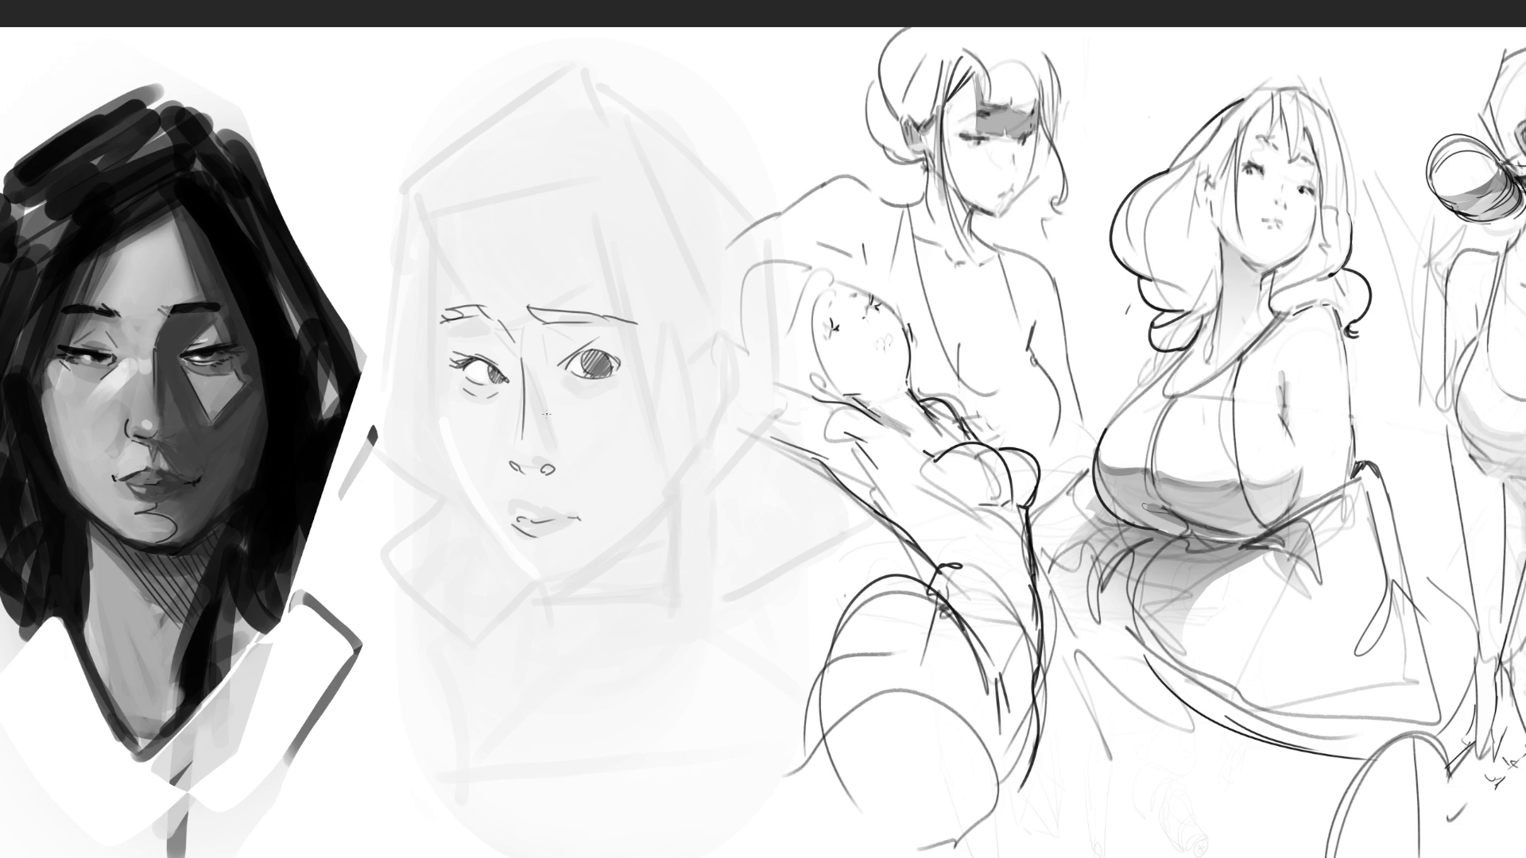
mouse_move(426, 269)
left_mouse_down()
mouse_move(436, 395)
mouse_move(522, 546)
left_mouse_up()
left_click_drag(466, 569, 606, 570)
Draw a diagonal collar line and hair strokes framing the face
left_click_drag(523, 609, 714, 486)
left_click_drag(665, 243, 691, 431)
left_click_drag(496, 155, 414, 266)
left_click_drag(561, 135, 646, 226)
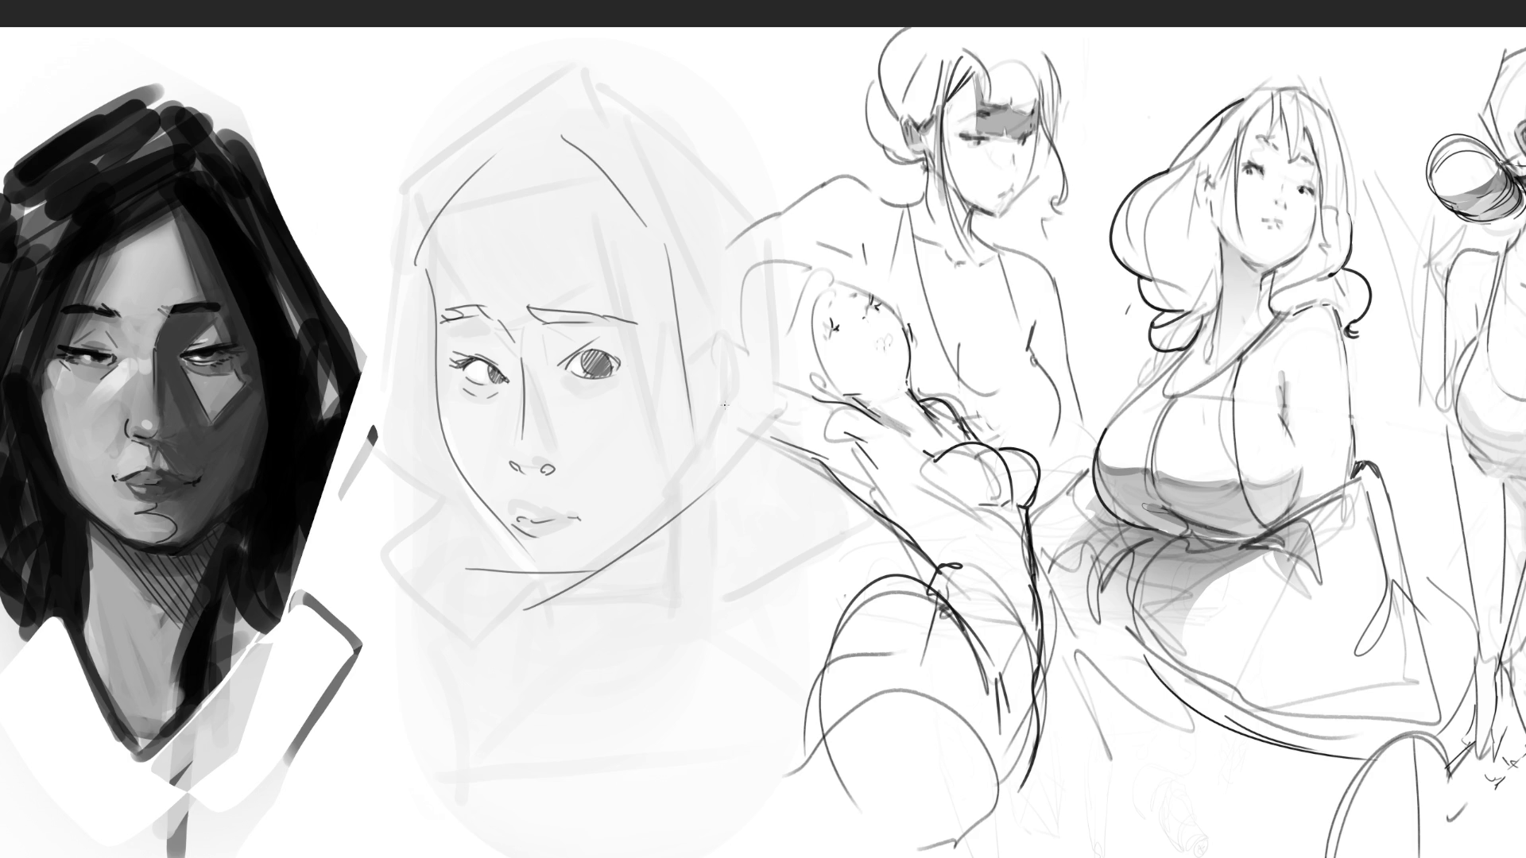
Draw the left jaw line, retrying it twice with undo
mouse_move(430, 370)
left_mouse_down()
mouse_move(444, 437)
mouse_move(491, 480)
left_mouse_up()
key("ctrl+z")
left_click_drag(443, 396, 510, 508)
key("ctrl+z")
mouse_move(436, 377)
left_mouse_down()
mouse_move(481, 486)
mouse_move(606, 383)
mouse_move(561, 501)
left_mouse_up()
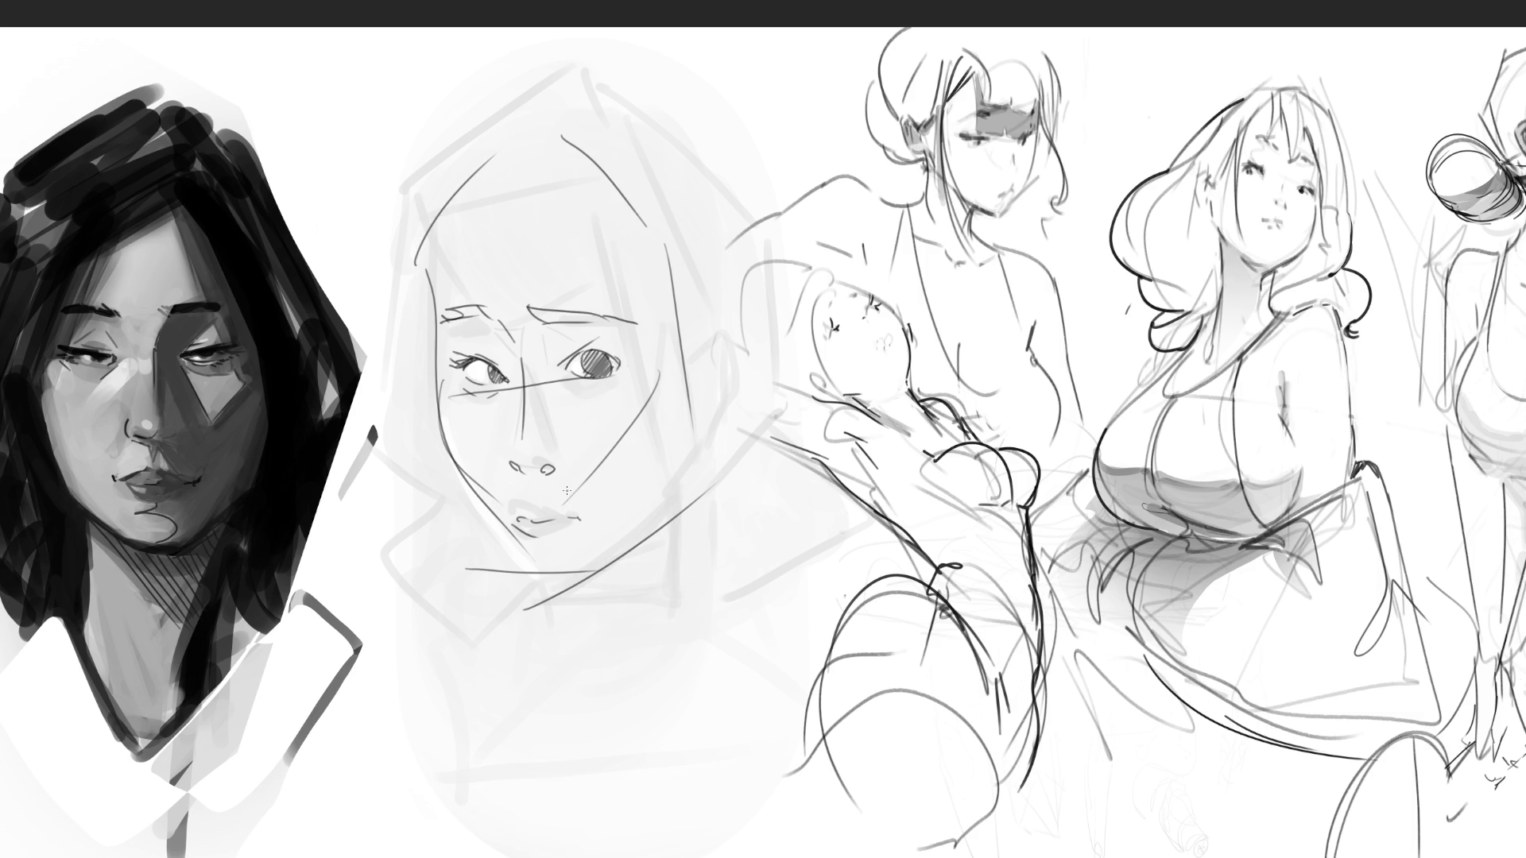
Refine the brows and eyes and draw the lower right cheek, jaw and chin
mouse_move(527, 368)
left_mouse_down()
mouse_move(480, 318)
mouse_move(546, 306)
mouse_move(647, 362)
left_mouse_up()
mouse_move(618, 443)
left_mouse_down()
mouse_move(536, 522)
mouse_move(579, 532)
mouse_move(636, 589)
left_mouse_up()
left_click_drag(697, 386, 634, 561)
mouse_move(559, 597)
left_mouse_down()
mouse_move(693, 397)
mouse_move(719, 443)
left_mouse_up()
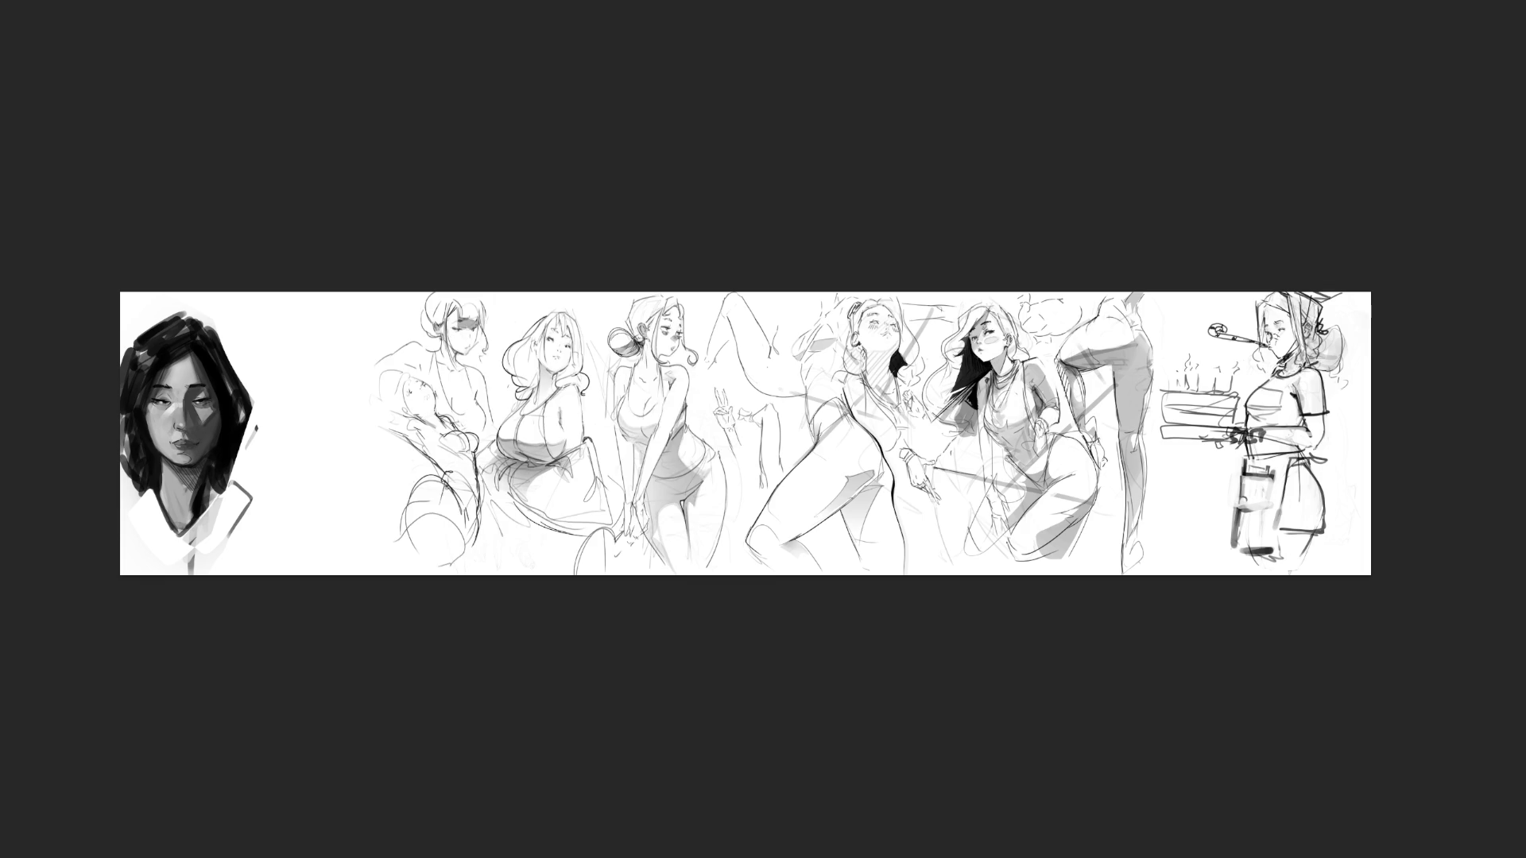
Move the three-figure sketch group left beside the portrait, commit, and zoom in on the sketches
left_click_drag(654, 376, 534, 377)
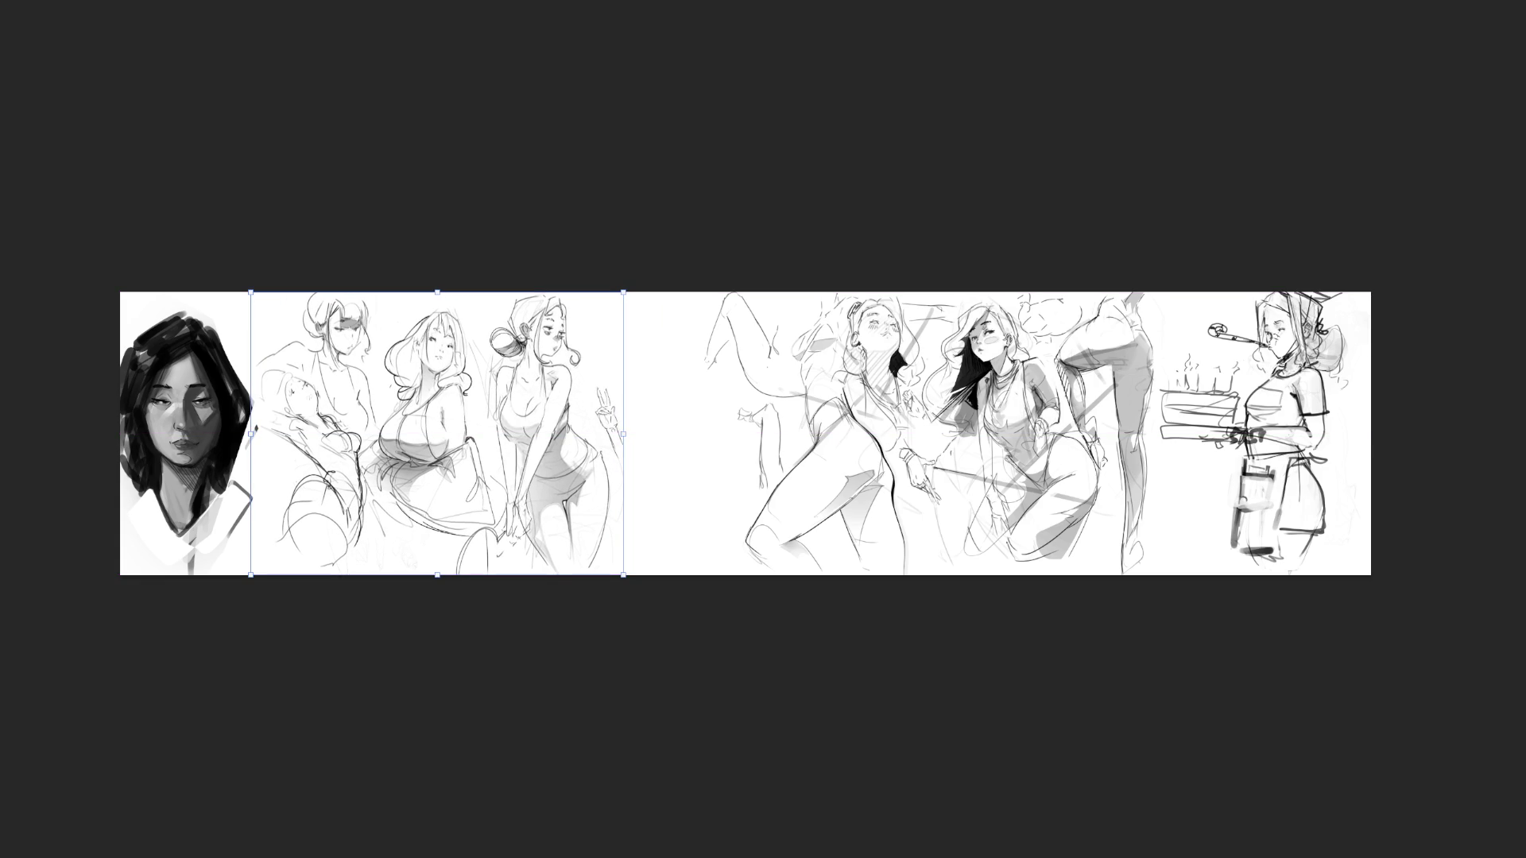
key("Return")
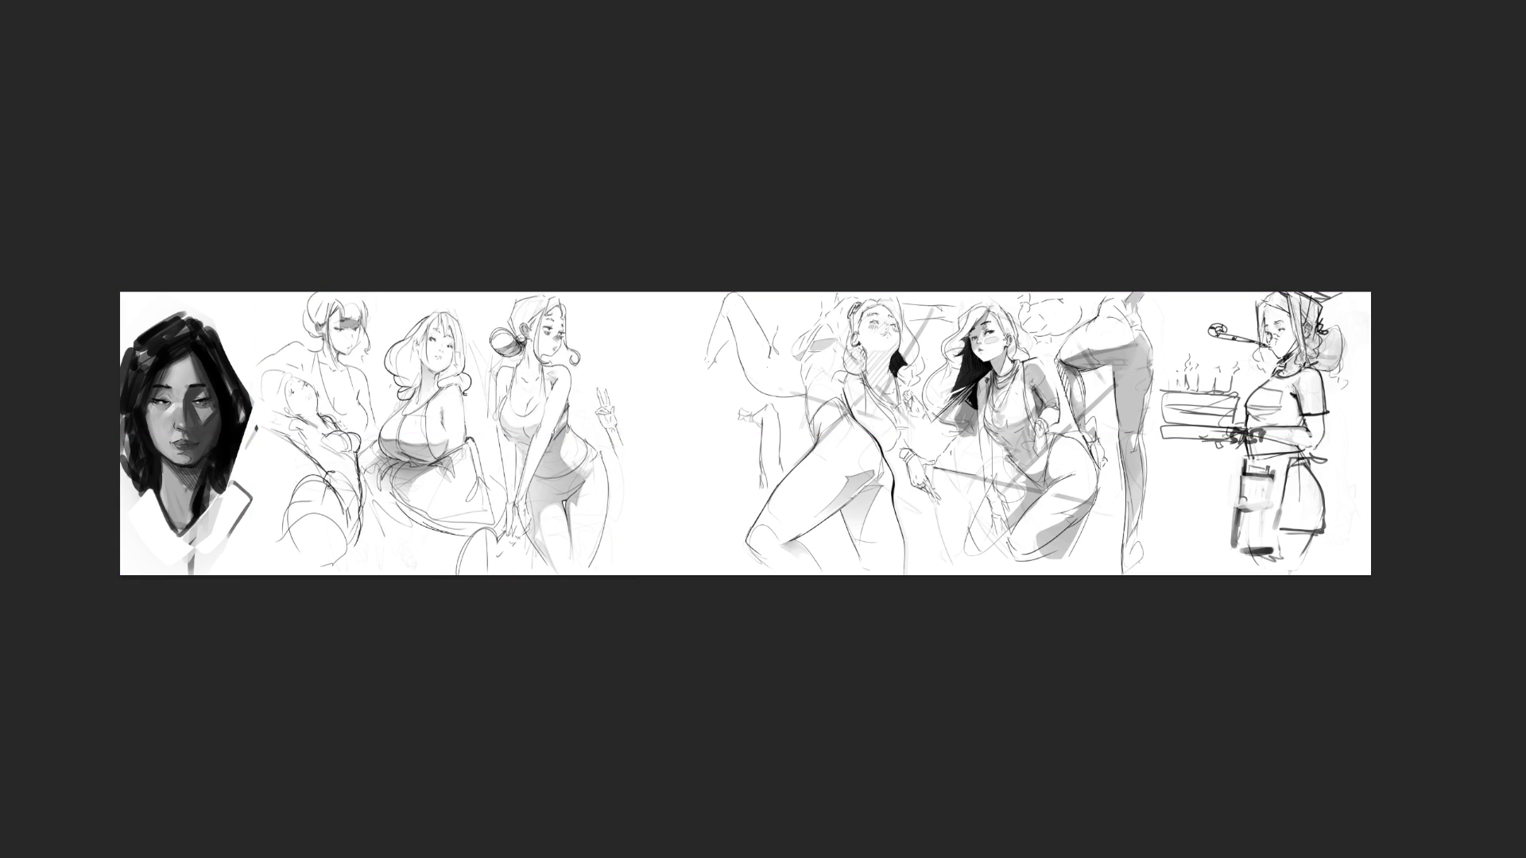
key("ctrl+plus")
key("ctrl+plus")
key("ctrl+plus")
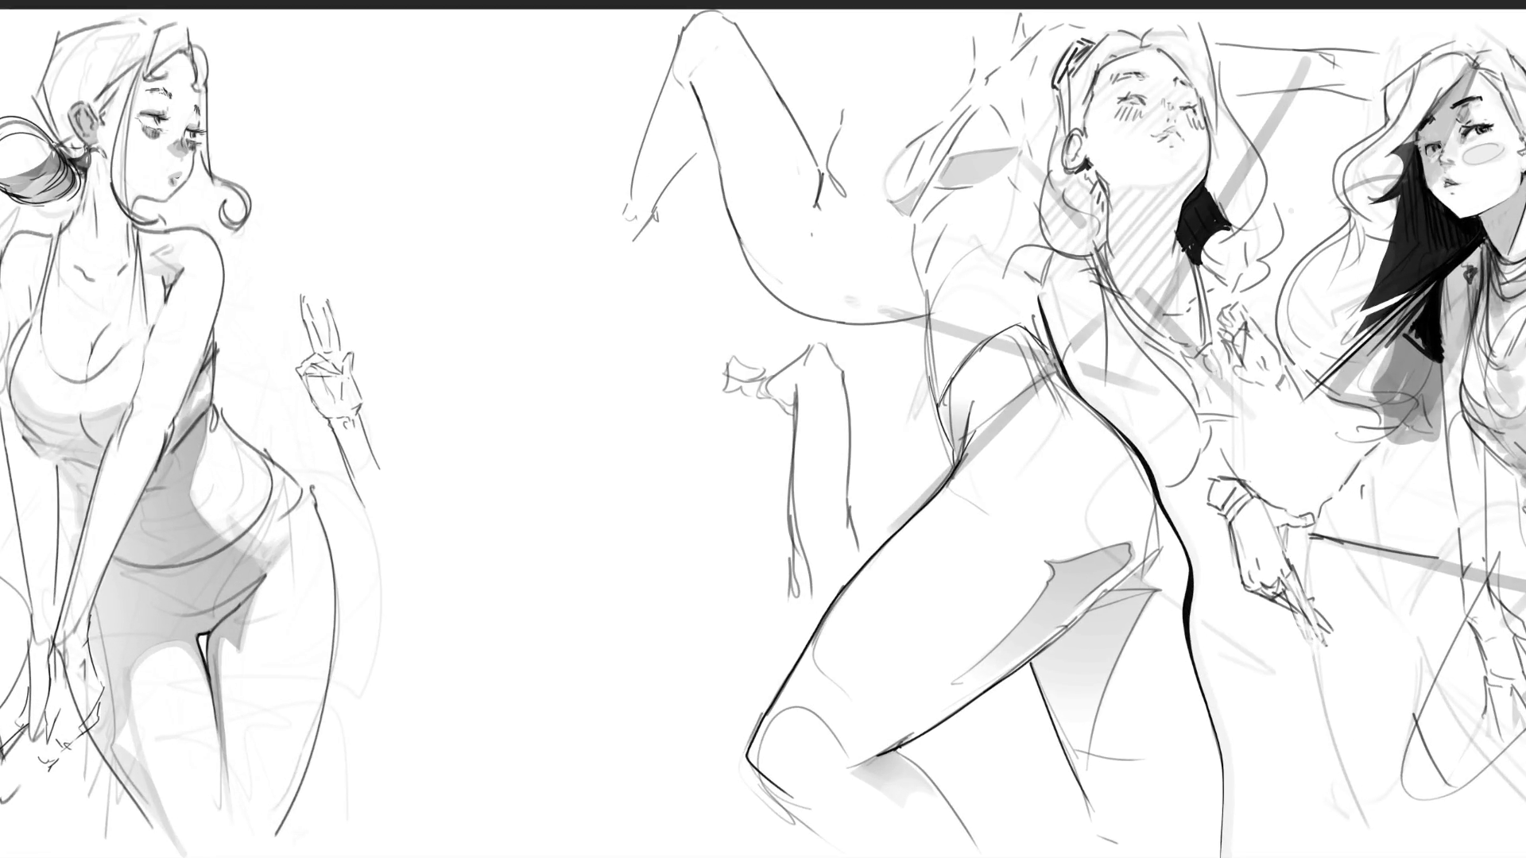
scroll(763, 429, "left", 4)
scroll(763, 429, "left", 6)
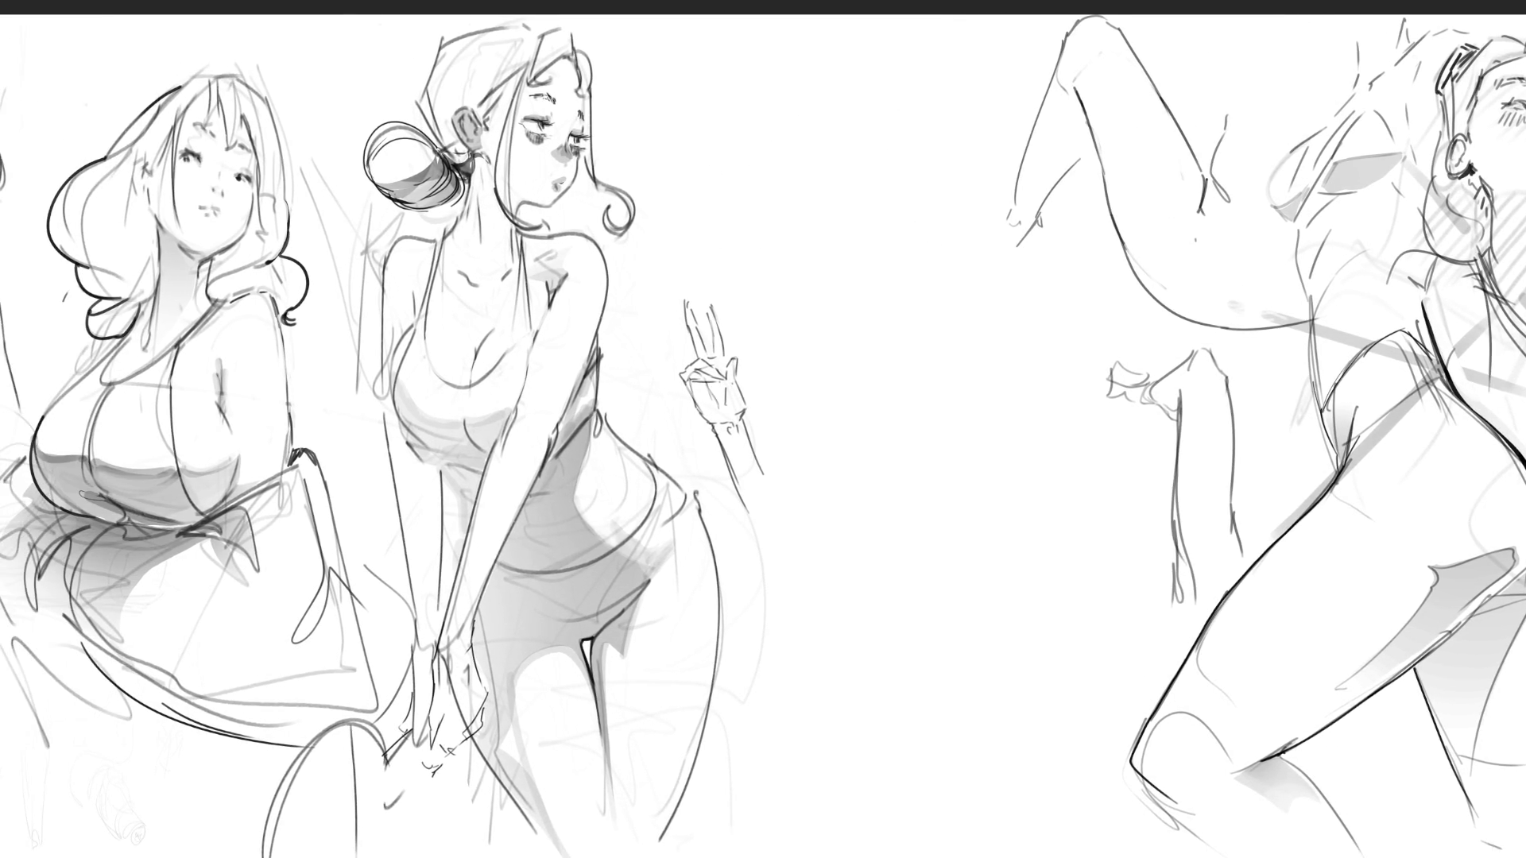
scroll(1091, 320, "right", 2)
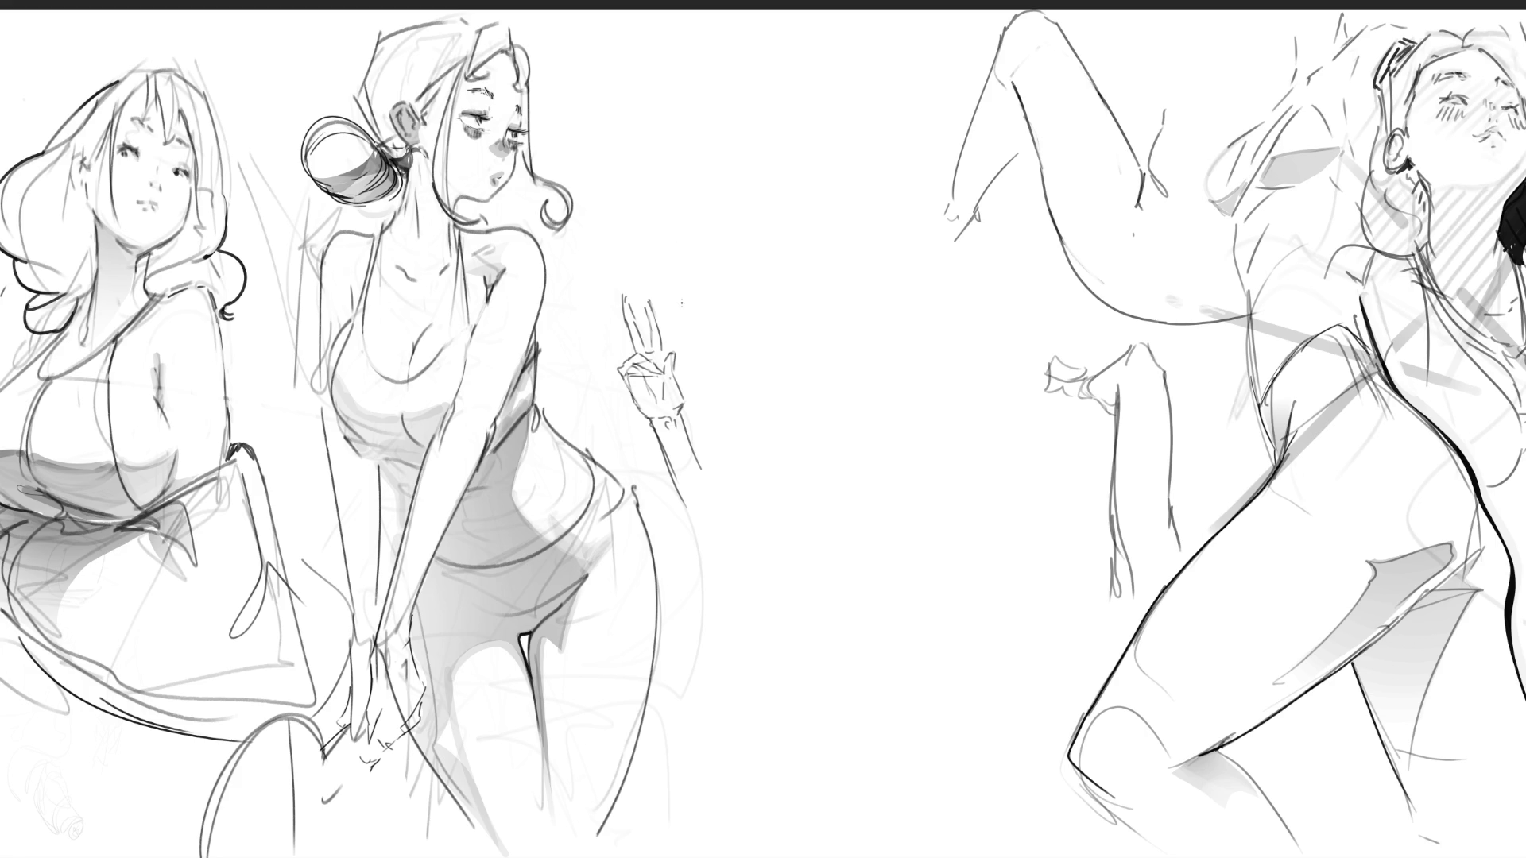
Erase the peace-sign hand sketch with an enlarged eraser, then hide the two left figures
key("bracketright")
key("bracketright")
key("bracketright")
mouse_move(647, 265)
left_mouse_down()
mouse_move(605, 266)
mouse_move(681, 504)
left_mouse_up()
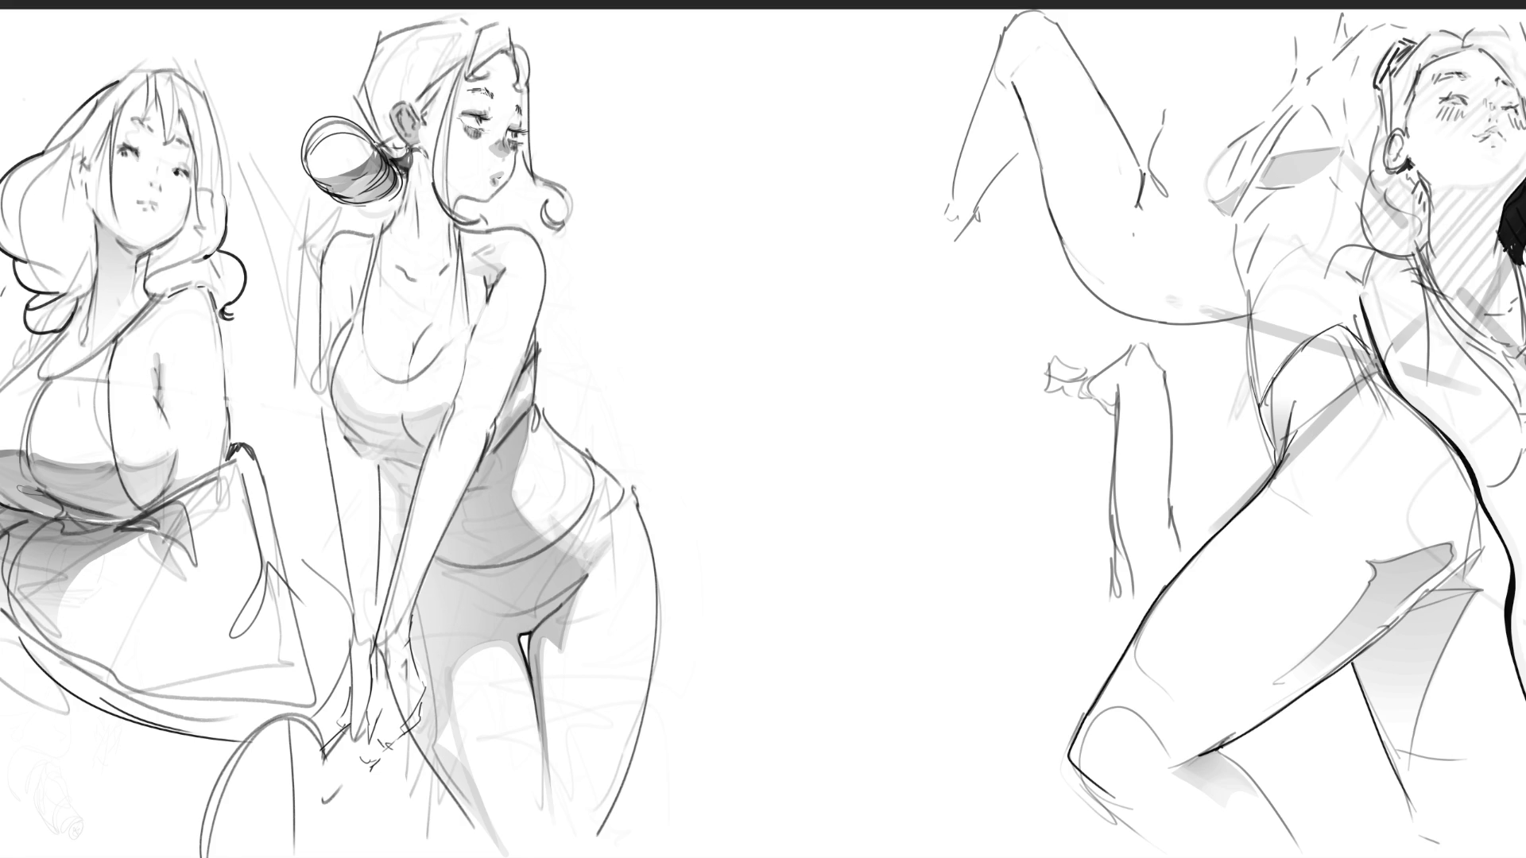
key("Delete")
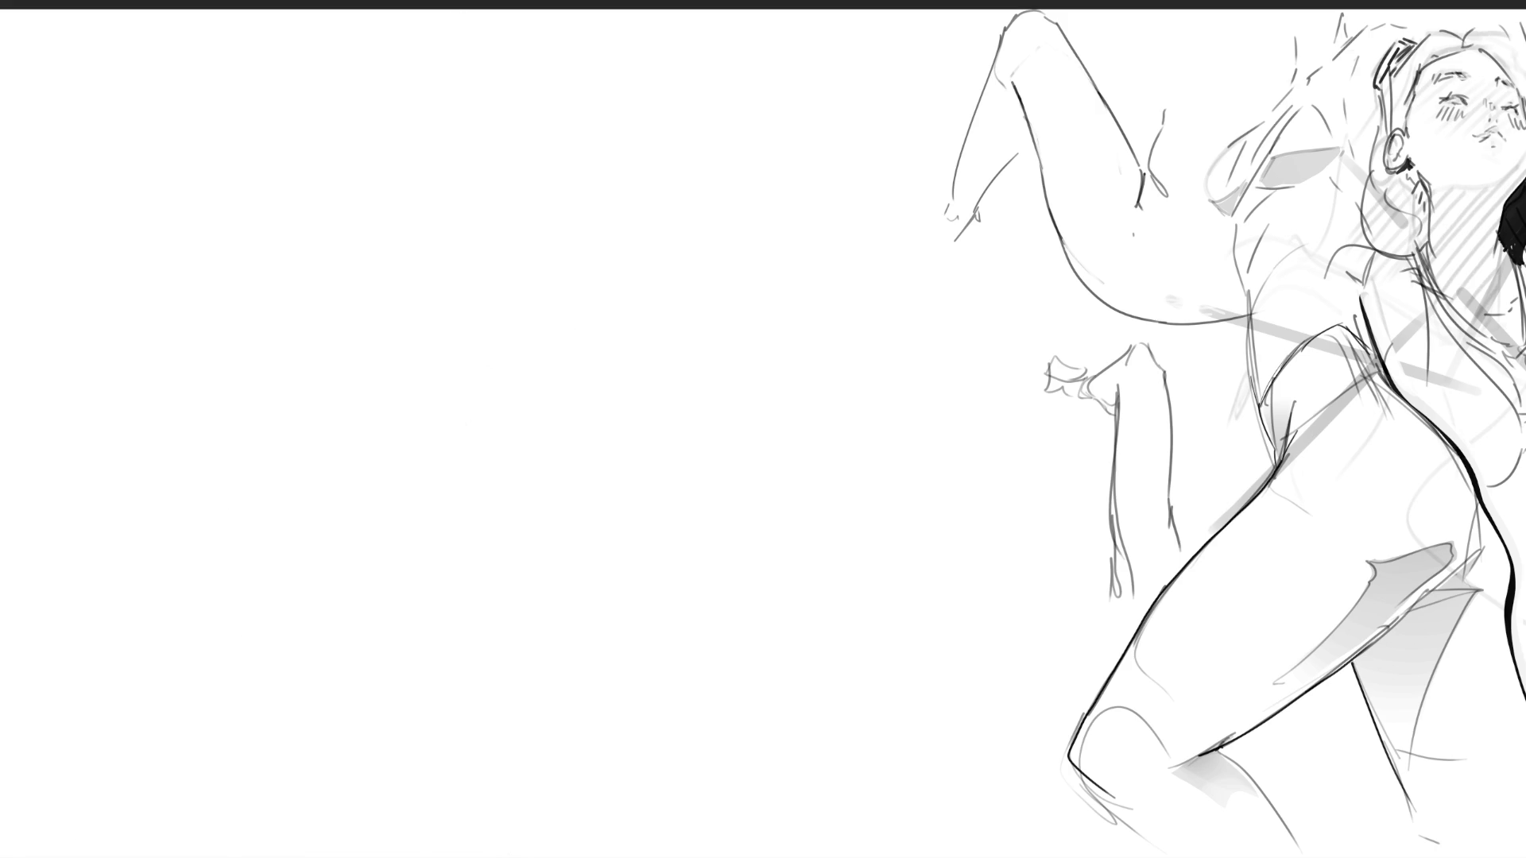
Undo the hide so the two standing figures on the left reappear
key("ctrl+z")
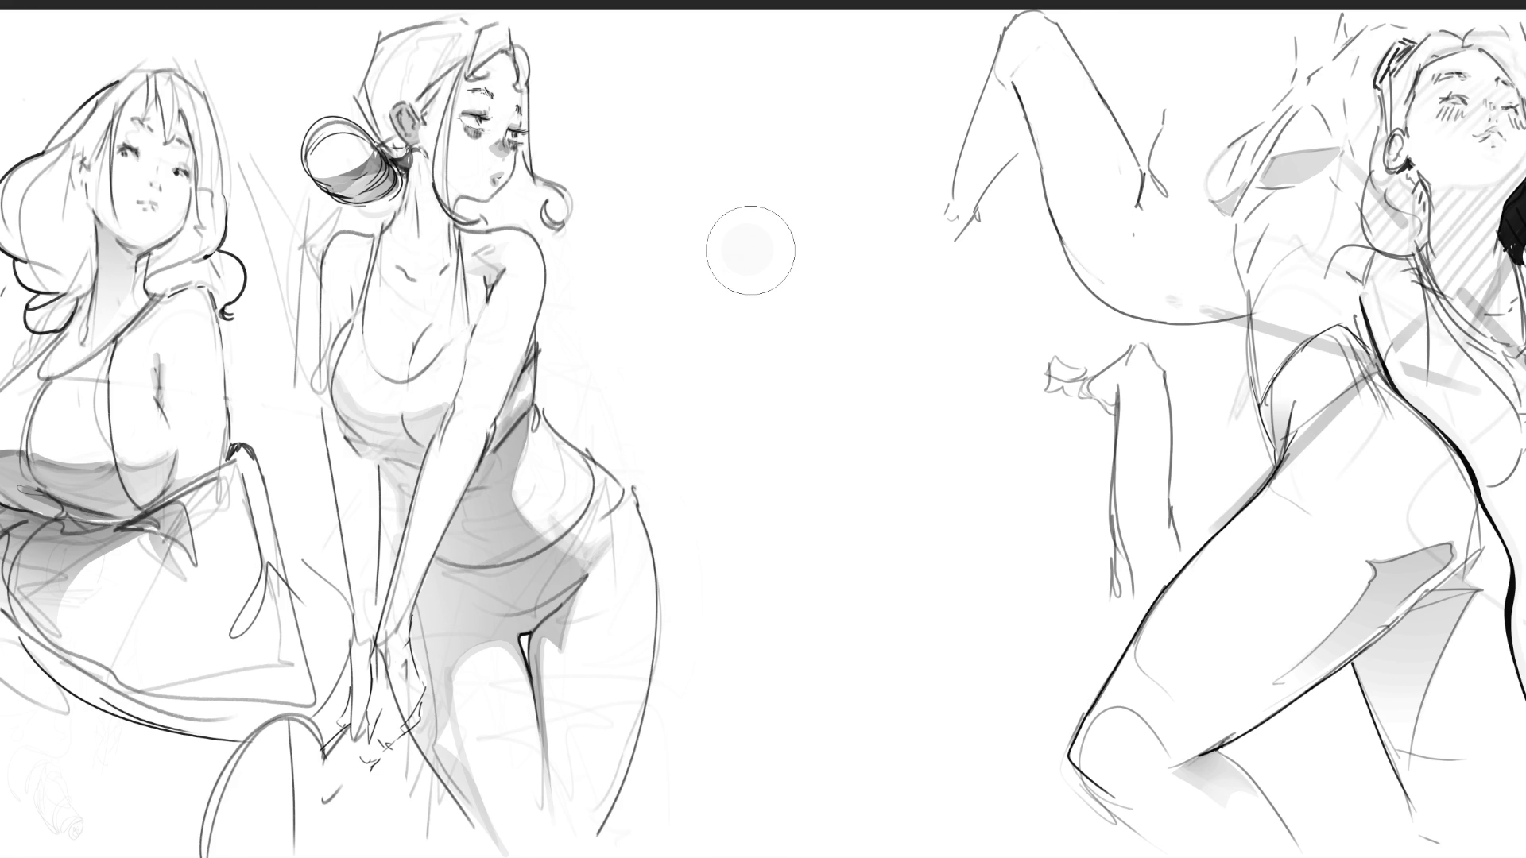
With a fine brush, rough in a small boxy clenched hand with a stroke trailing downward
key("bracketleft")
key("bracketleft")
key("bracketleft")
mouse_move(672, 194)
left_mouse_down()
mouse_move(685, 237)
mouse_move(712, 163)
mouse_move(751, 189)
mouse_move(682, 226)
mouse_move(747, 225)
mouse_move(733, 154)
mouse_move(757, 189)
mouse_move(739, 226)
mouse_move(698, 233)
left_mouse_up()
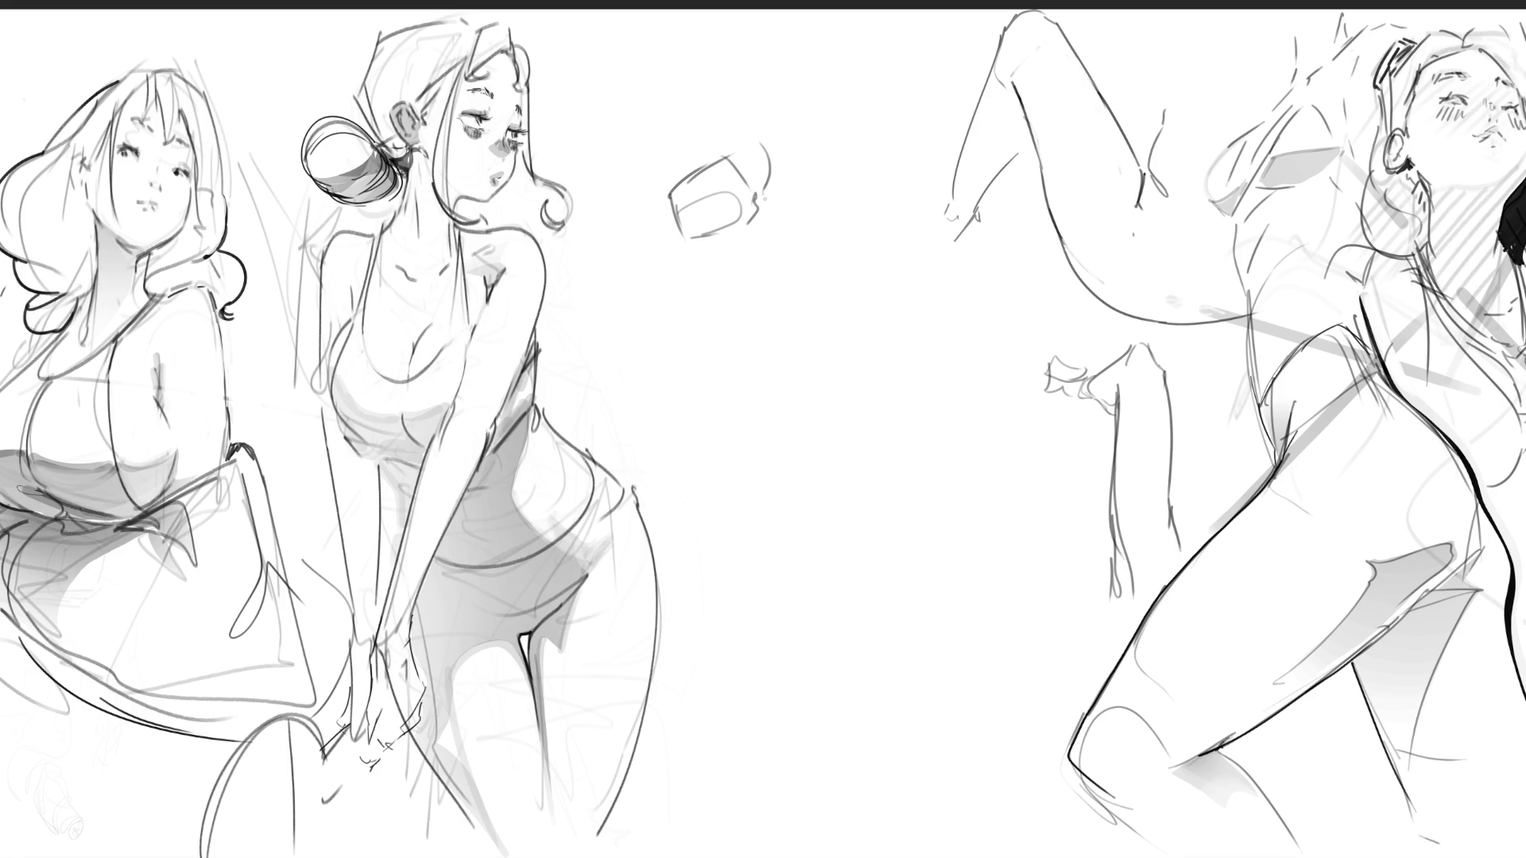
left_click_drag(753, 182, 766, 300)
left_click_drag(676, 230, 696, 283)
left_click_drag(752, 214, 794, 259)
left_click_drag(667, 267, 668, 298)
left_click_drag(674, 309, 766, 325)
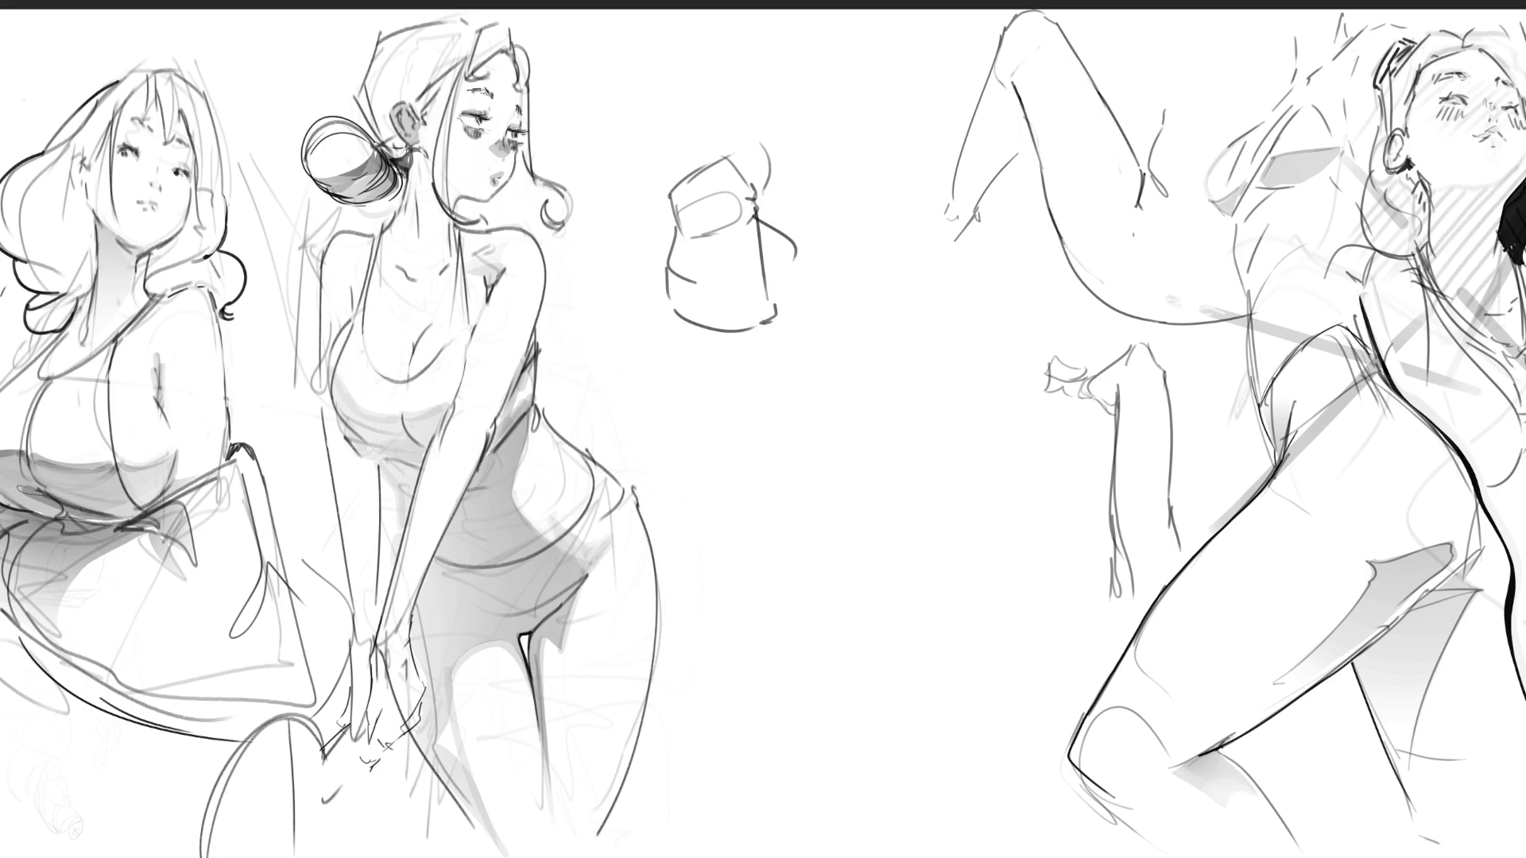
mouse_move(673, 296)
left_mouse_down()
mouse_move(671, 321)
mouse_move(698, 318)
left_mouse_up()
left_click_drag(710, 326, 775, 325)
left_click_drag(793, 260, 785, 307)
left_click_drag(743, 330, 776, 383)
Develop the hand sketch with strokes outlining its sides, bottom and top, plus strokes below
left_click_drag(772, 299, 823, 441)
left_click_drag(792, 240, 803, 272)
mouse_move(813, 277)
left_mouse_down()
mouse_move(801, 357)
mouse_move(704, 360)
mouse_move(751, 362)
left_mouse_up()
left_click_drag(679, 320, 725, 363)
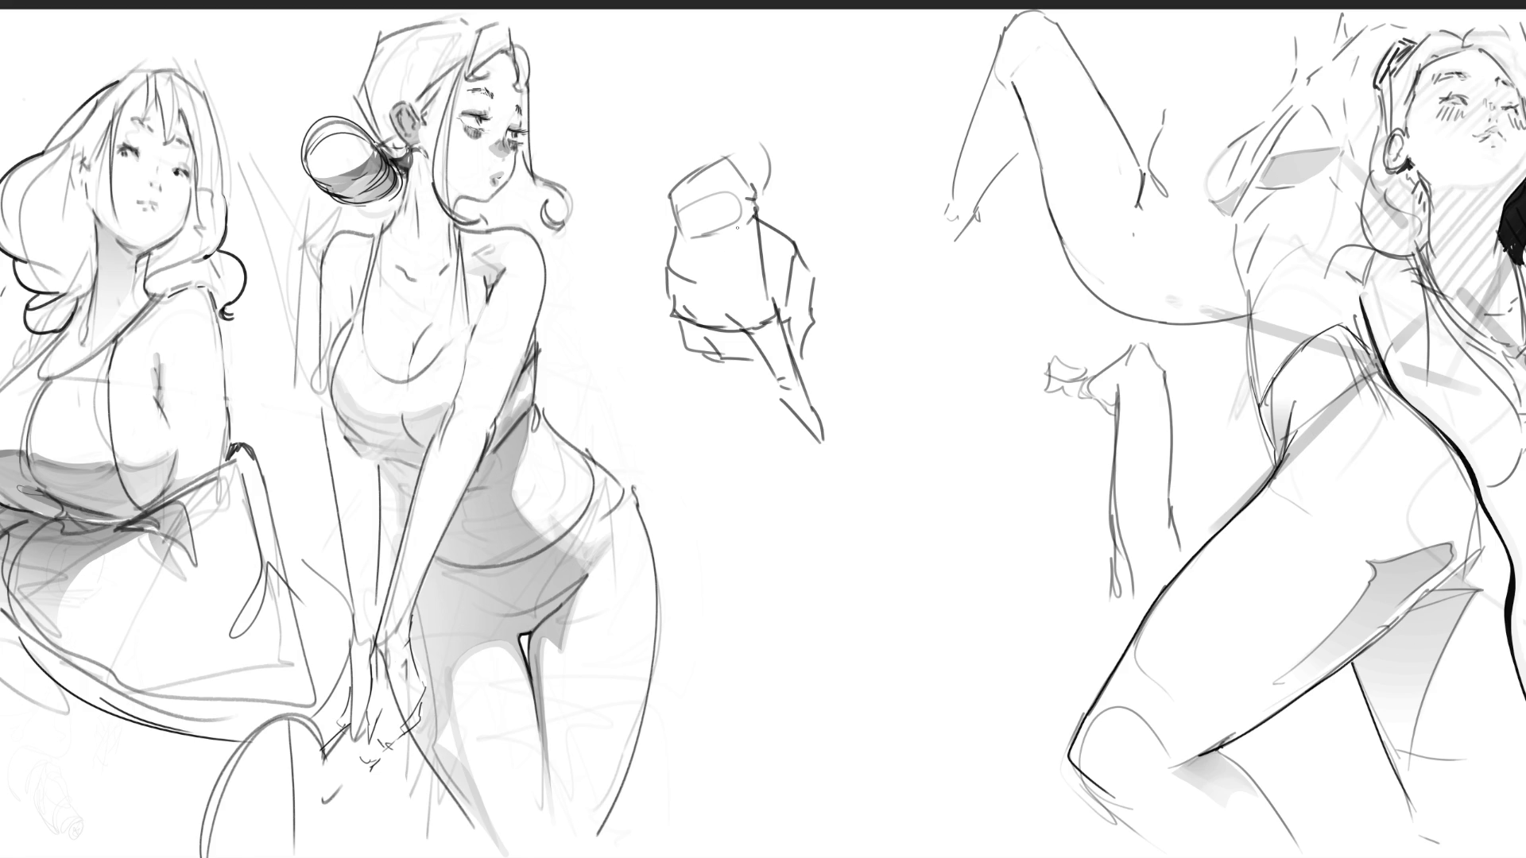
left_click_drag(664, 153, 671, 226)
mouse_move(693, 114)
left_mouse_down()
mouse_move(664, 165)
mouse_move(738, 156)
mouse_move(757, 180)
left_mouse_up()
left_click_drag(688, 115, 663, 152)
left_click_drag(719, 92, 743, 154)
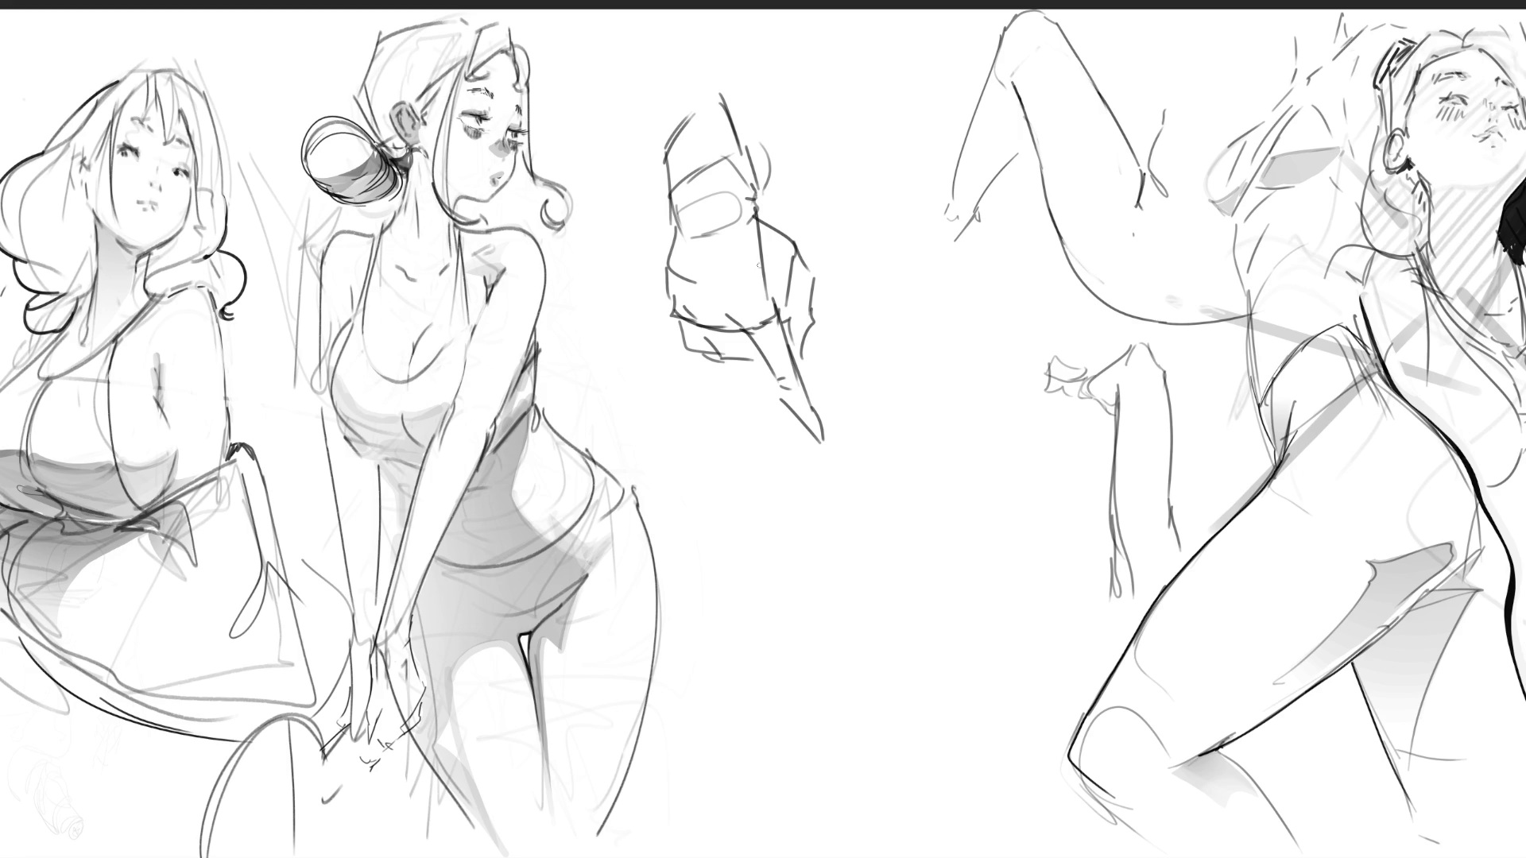
Erase the whole hand sketch and brush a thick grey diagonal stroke in its place
mouse_move(784, 160)
left_mouse_down()
mouse_move(713, 106)
mouse_move(797, 447)
left_mouse_up()
left_click_drag(731, 123, 766, 429)
left_click_drag(731, 93, 747, 372)
mouse_move(708, 120)
left_mouse_down()
mouse_move(774, 373)
mouse_move(828, 453)
mouse_move(716, 255)
mouse_move(596, 408)
left_mouse_up()
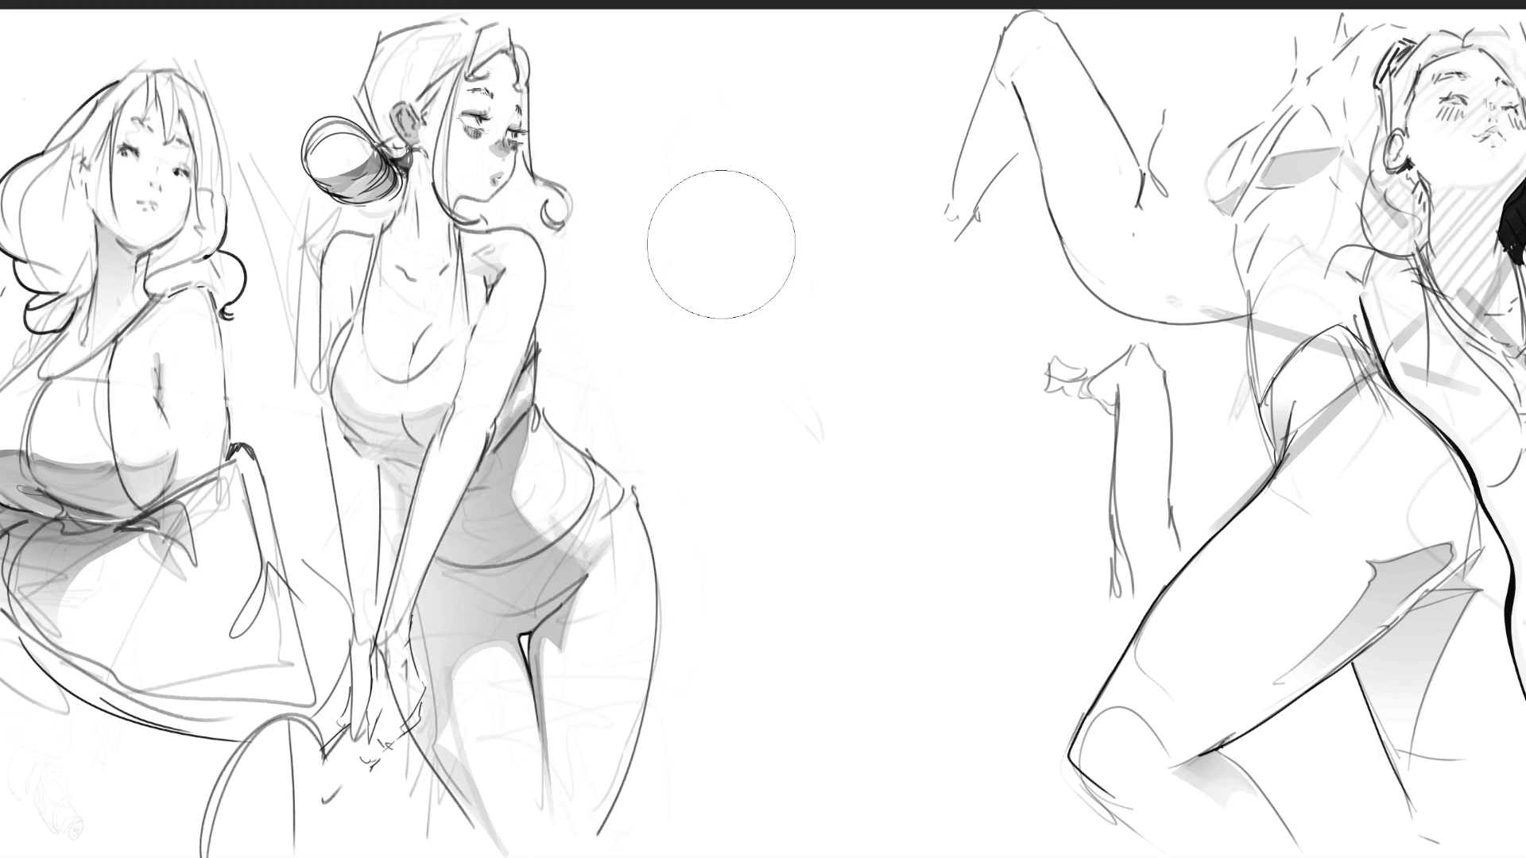
left_click_drag(783, 290, 851, 505)
left_click_drag(779, 220, 878, 508)
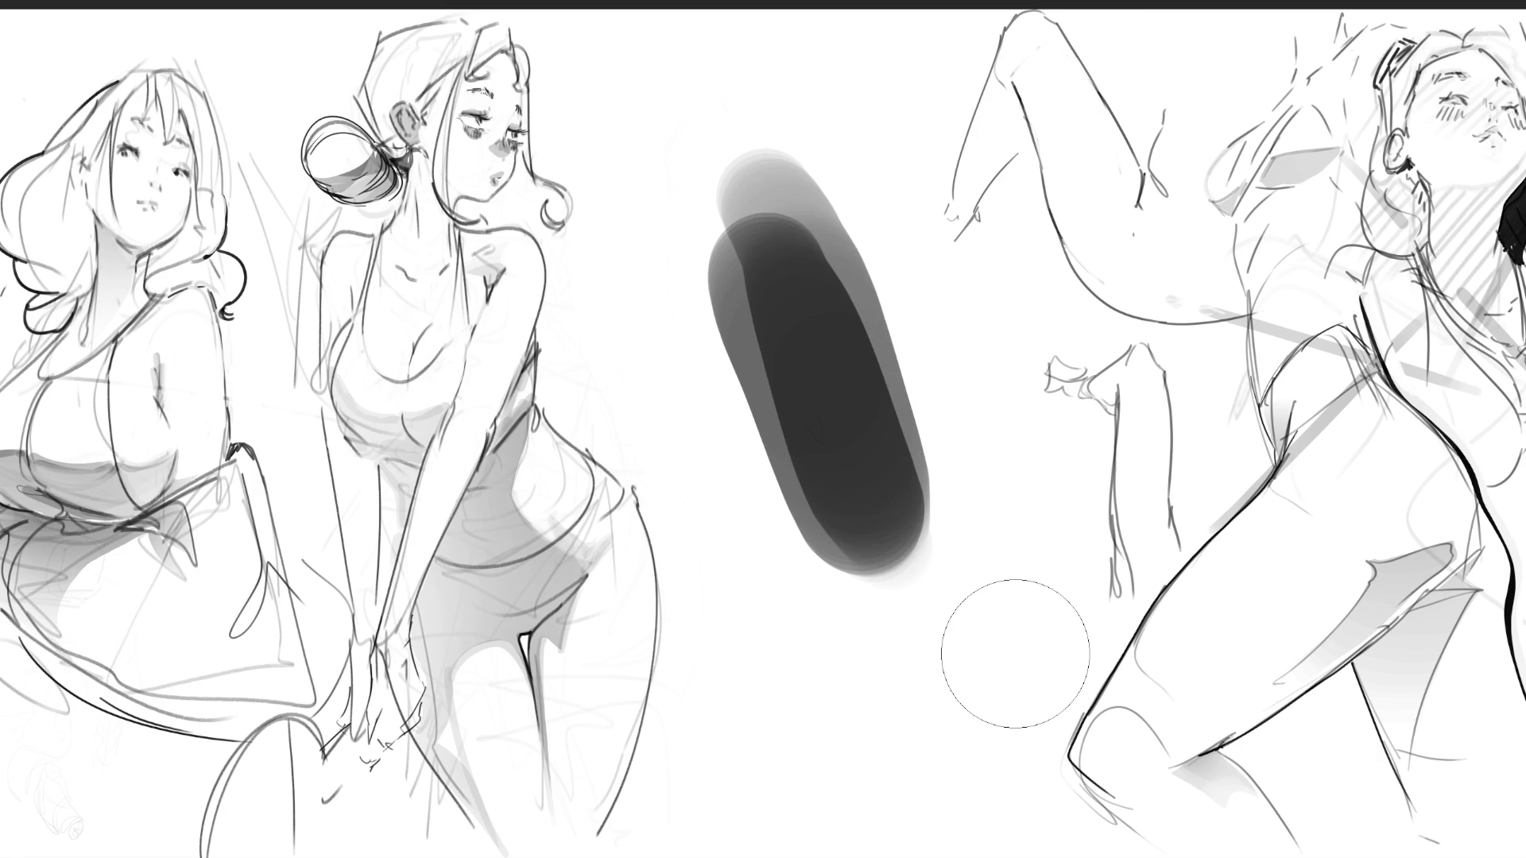
Brush repeatedly over the dark diagonal smear until only a faint pale trace remains
left_click_drag(749, 153, 869, 614)
mouse_move(814, 190)
left_mouse_down()
mouse_move(874, 381)
mouse_move(882, 500)
left_mouse_up()
left_click_drag(754, 153, 871, 637)
left_click_drag(819, 290, 913, 586)
left_click_drag(757, 146, 878, 603)
mouse_move(833, 261)
left_mouse_down()
mouse_move(879, 381)
mouse_move(866, 509)
left_mouse_up()
left_click_drag(752, 162, 911, 636)
left_click_drag(849, 213, 898, 653)
left_click_drag(770, 280, 847, 575)
left_click_drag(795, 167, 868, 756)
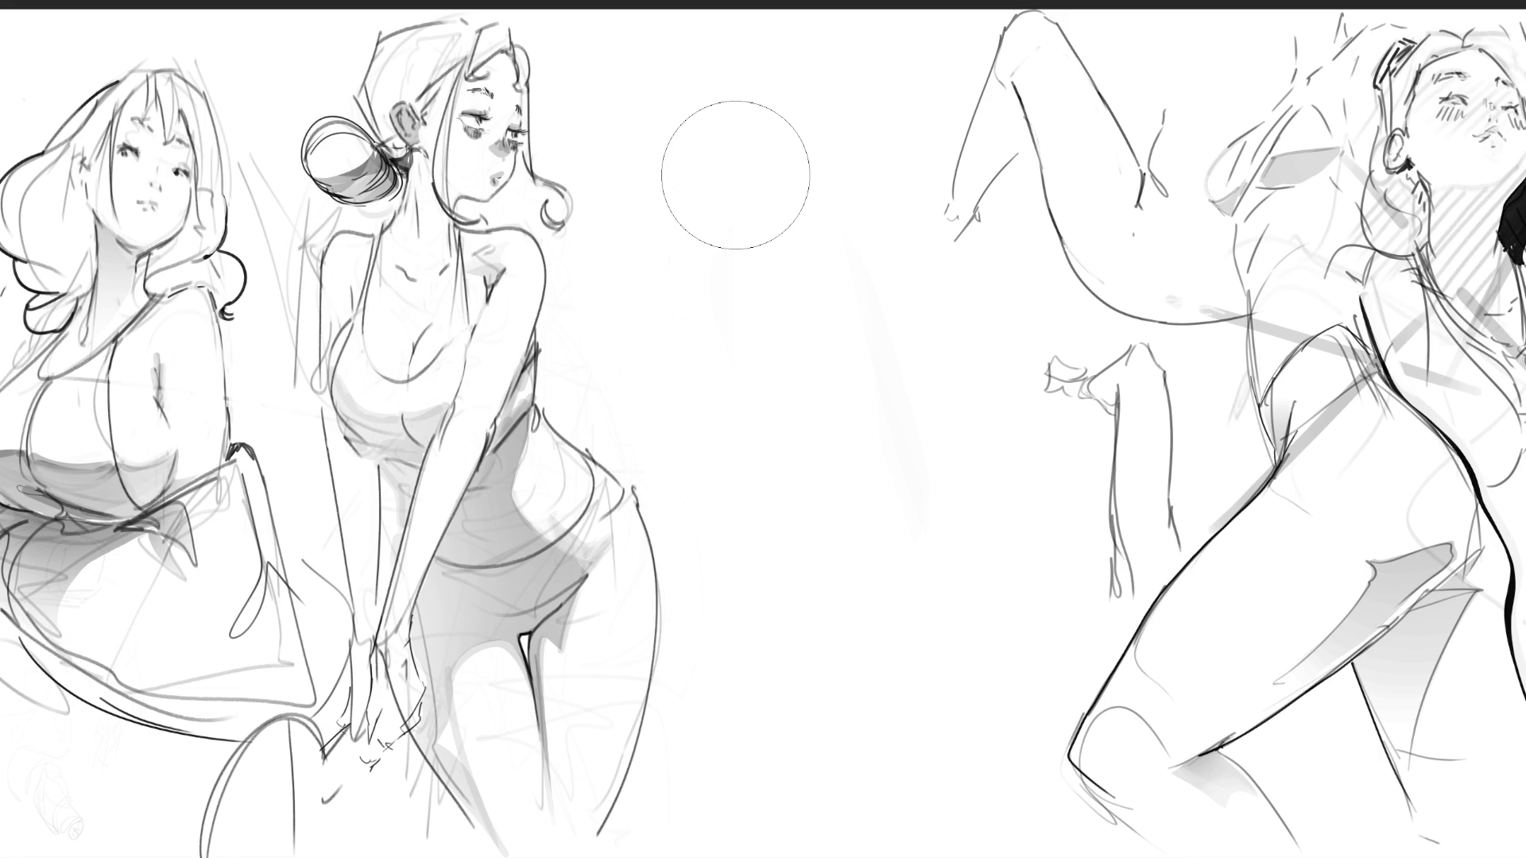
key("bracketleft")
key("bracketleft")
key("bracketleft")
mouse_move(554, 187)
left_mouse_down()
mouse_move(559, 223)
mouse_move(572, 220)
left_mouse_up()
mouse_move(861, 374)
left_mouse_down()
mouse_move(953, 340)
mouse_move(841, 241)
mouse_move(852, 163)
left_mouse_up()
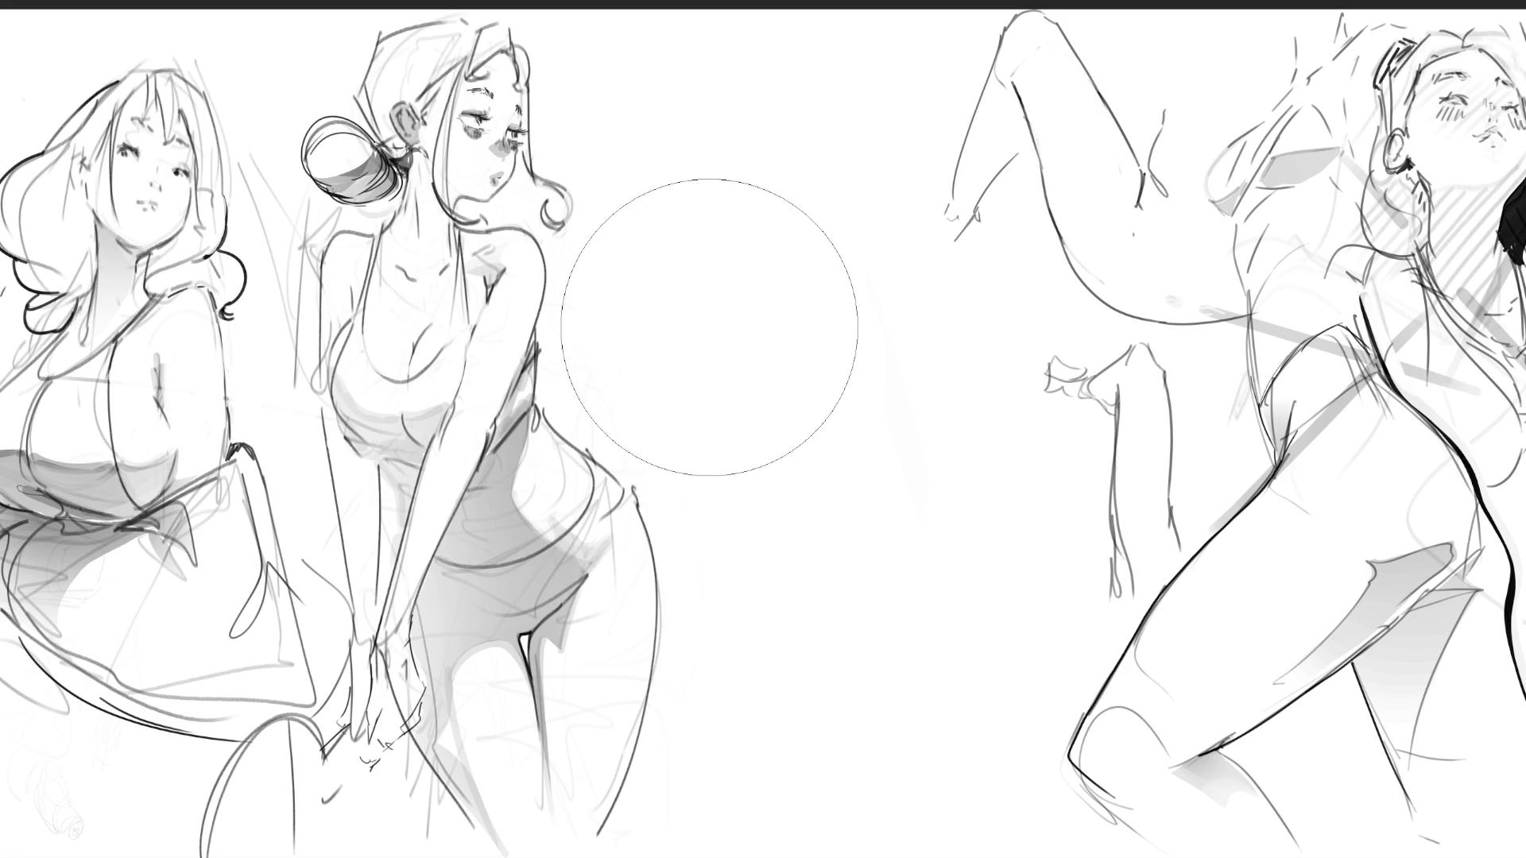
left_click(803, 286)
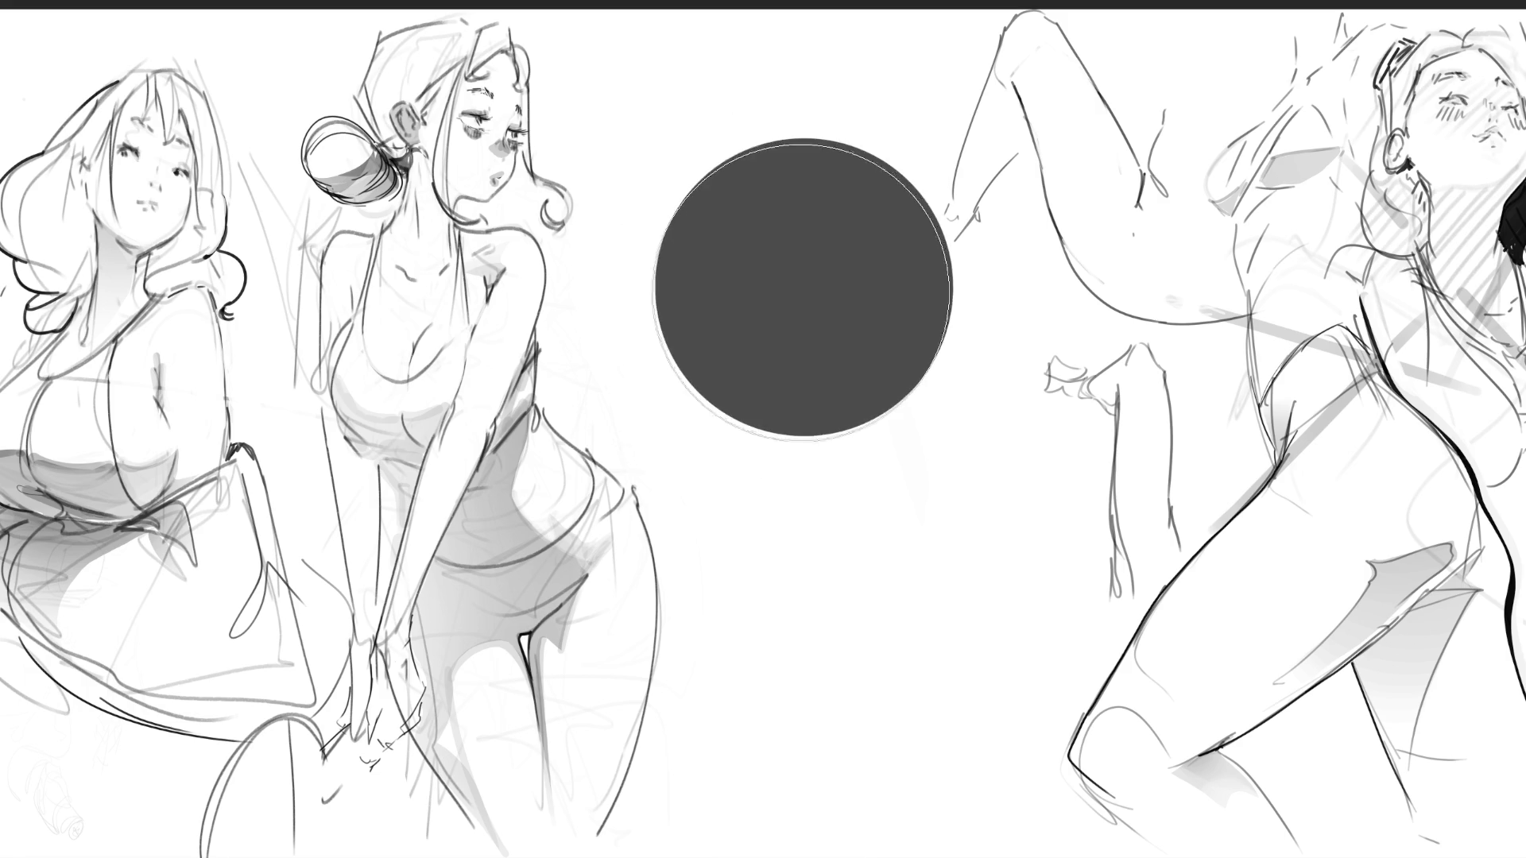
key("ctrl+z")
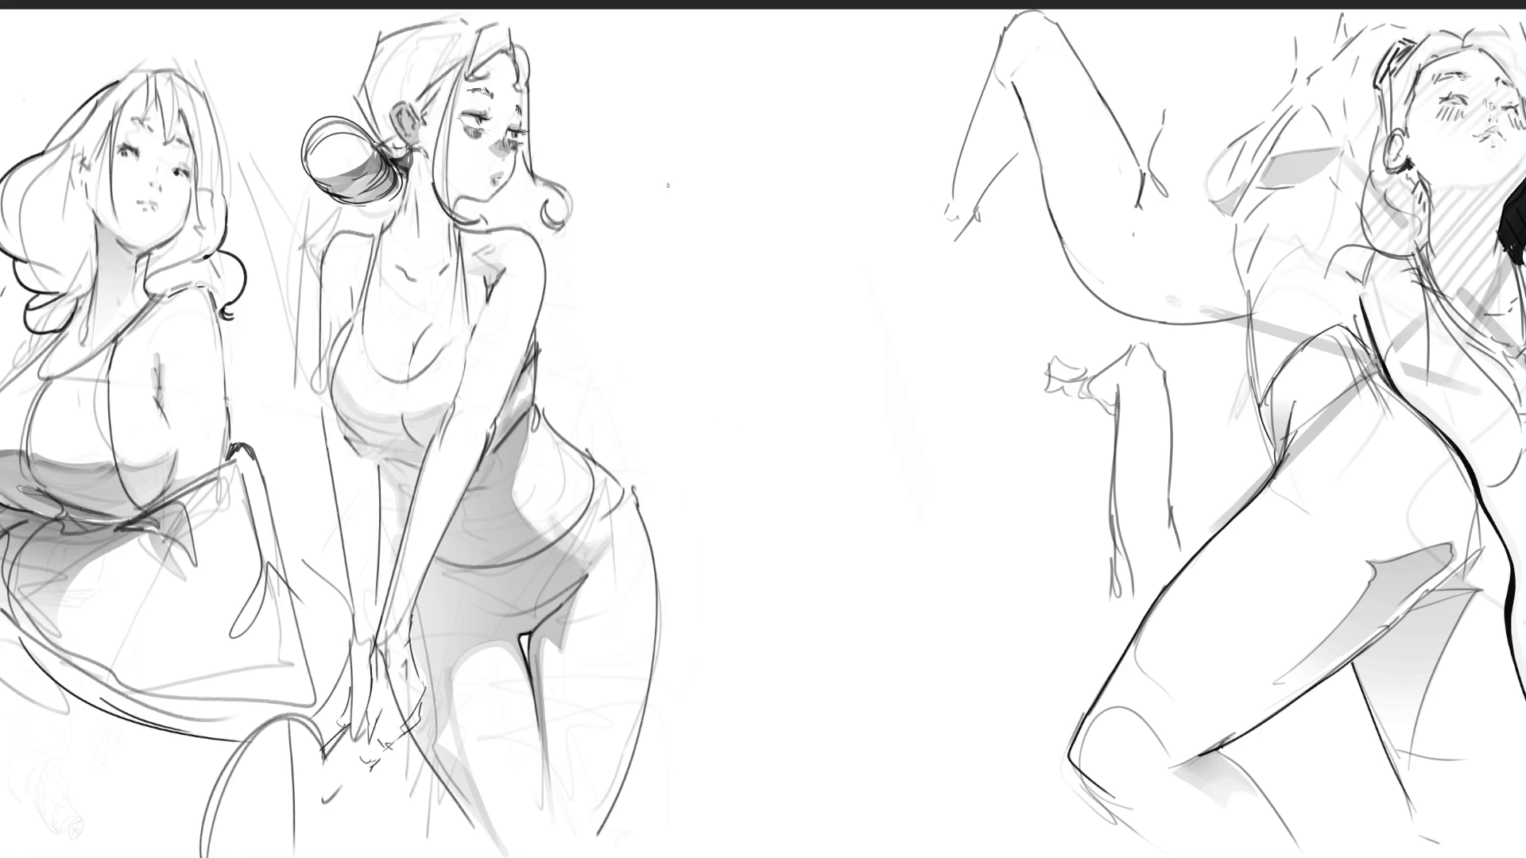
left_click_drag(709, 152, 701, 237)
Pencil a small box near the top of the gap with a cross mark at its base
mouse_move(696, 160)
left_mouse_down()
mouse_move(753, 122)
mouse_move(763, 232)
left_mouse_up()
left_click_drag(760, 128, 783, 213)
mouse_move(775, 194)
left_mouse_down()
mouse_move(777, 270)
mouse_move(703, 250)
mouse_move(726, 275)
mouse_move(764, 269)
left_mouse_up()
mouse_move(768, 247)
left_mouse_down()
mouse_move(775, 260)
mouse_move(743, 268)
left_mouse_up()
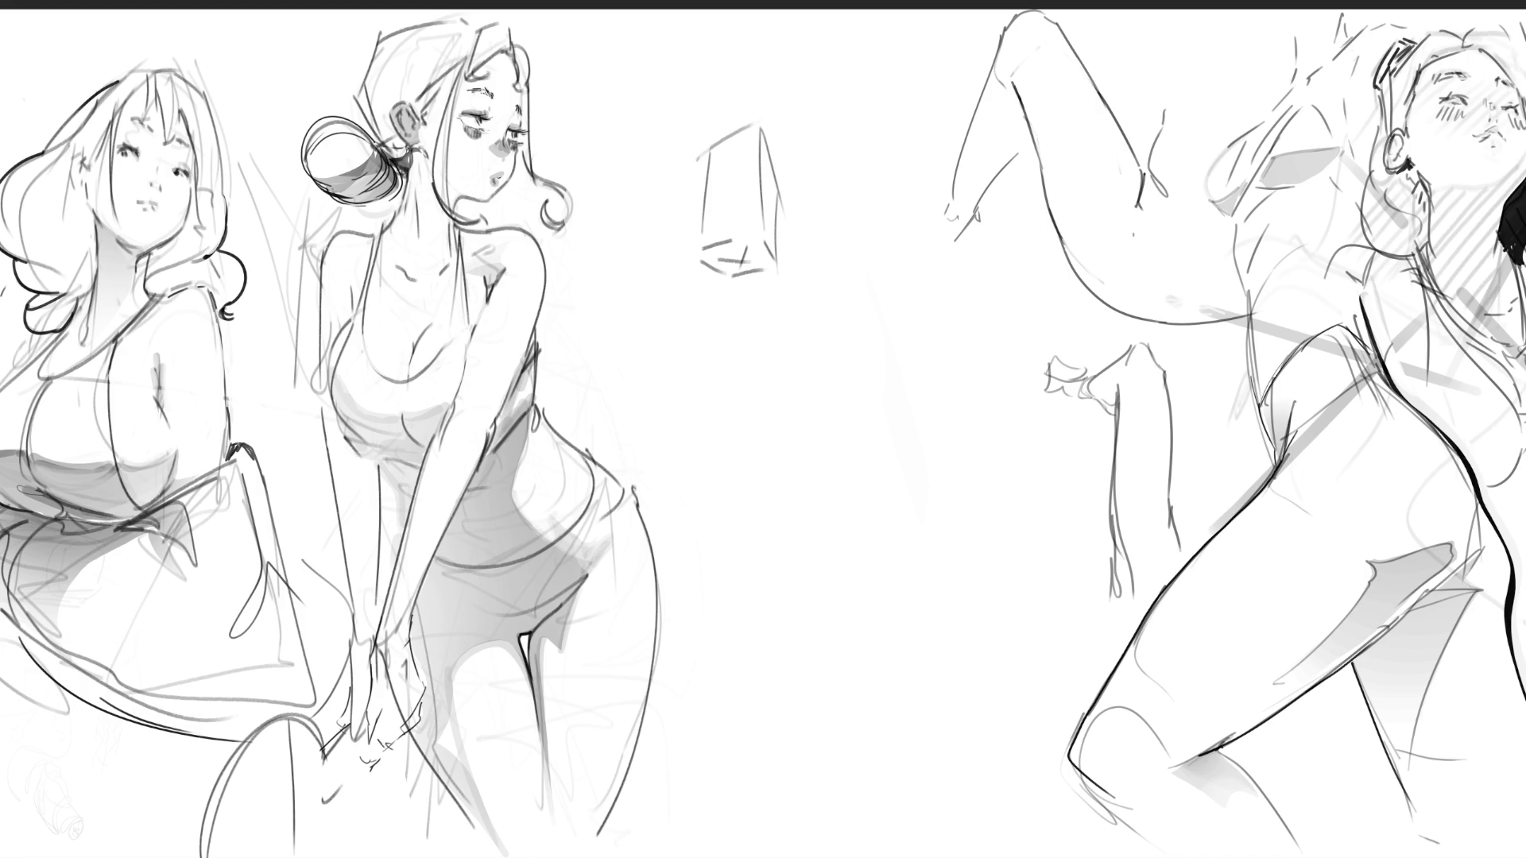
Scribble loose looping gesture strokes across the middle gap
left_click_drag(741, 362, 755, 465)
mouse_move(755, 465)
left_mouse_down()
mouse_move(832, 290)
mouse_move(906, 397)
mouse_move(910, 469)
left_mouse_up()
mouse_move(963, 298)
left_mouse_down()
mouse_move(922, 433)
mouse_move(735, 555)
mouse_move(971, 557)
left_mouse_up()
left_click_drag(979, 373, 963, 556)
left_click_drag(922, 534, 787, 367)
left_click_drag(743, 363, 737, 570)
left_click_drag(690, 494, 733, 521)
left_click_drag(791, 576, 807, 602)
Build up the scribble with long sweeping curves through the gap
left_click_drag(850, 232, 680, 493)
left_click_drag(768, 272, 715, 539)
left_click_drag(803, 295, 719, 433)
left_click_drag(875, 258, 910, 397)
left_click_drag(736, 586, 822, 601)
mouse_move(757, 652)
left_mouse_down()
mouse_move(966, 401)
mouse_move(1006, 477)
left_mouse_up()
left_click_drag(970, 624, 819, 685)
Add a large loop and crossing curves, then soften the scribbles to lighter grey
left_click_drag(744, 462, 707, 603)
mouse_move(817, 274)
left_mouse_down()
mouse_move(603, 333)
mouse_move(837, 79)
left_mouse_up()
mouse_move(856, 84)
left_mouse_down()
mouse_move(925, 336)
mouse_move(739, 542)
left_mouse_up()
mouse_move(747, 597)
left_mouse_down()
mouse_move(889, 502)
mouse_move(949, 622)
left_mouse_up()
mouse_move(875, 241)
left_mouse_down()
mouse_move(966, 436)
mouse_move(926, 320)
mouse_move(747, 683)
mouse_move(840, 671)
left_mouse_up()
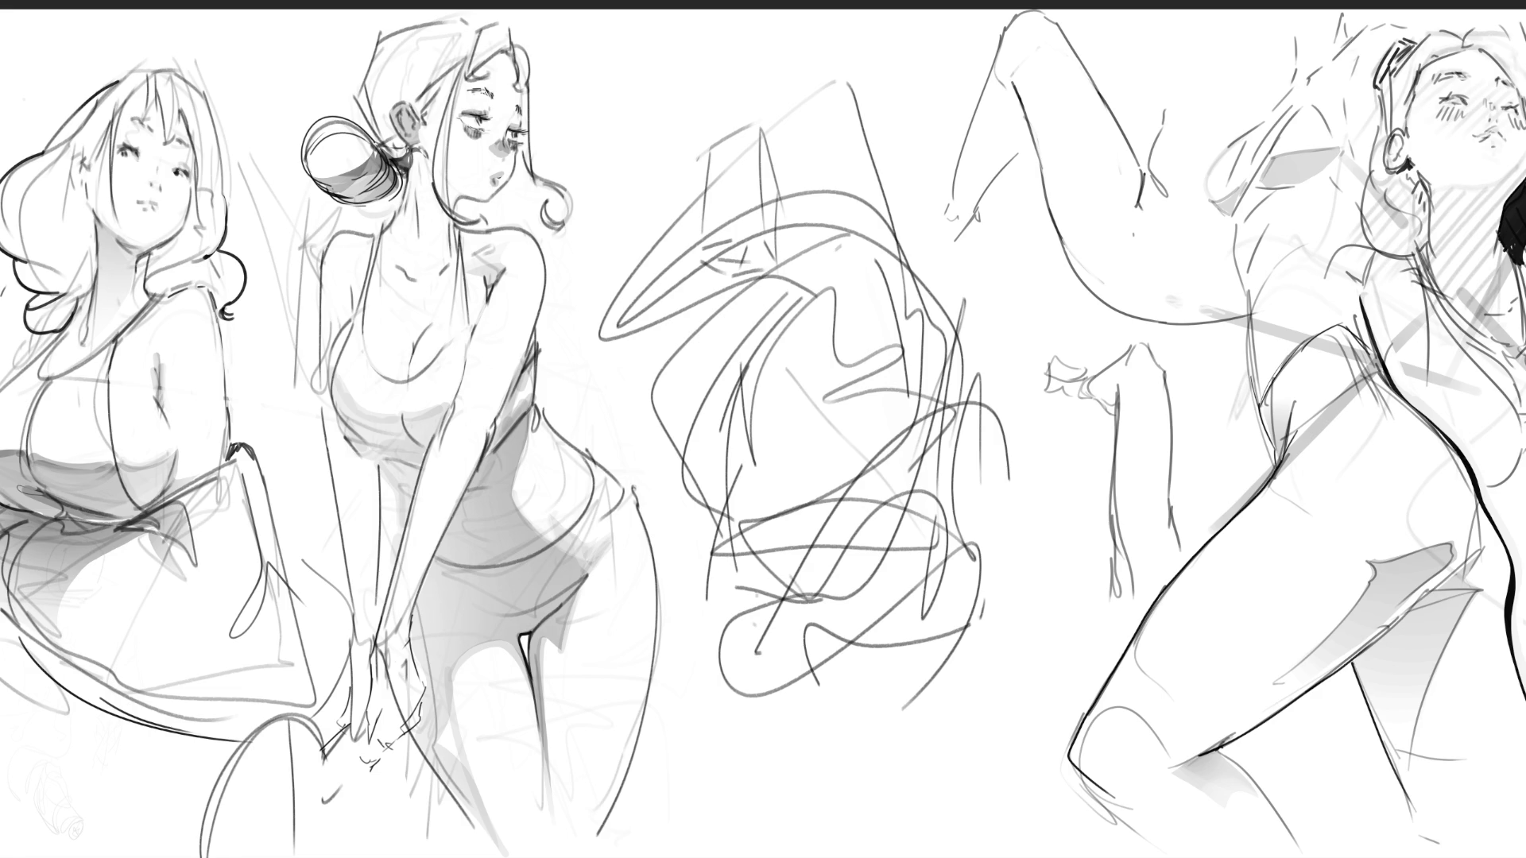
mouse_move(998, 188)
left_mouse_down()
mouse_move(874, 238)
mouse_move(755, 397)
mouse_move(904, 431)
left_mouse_up()
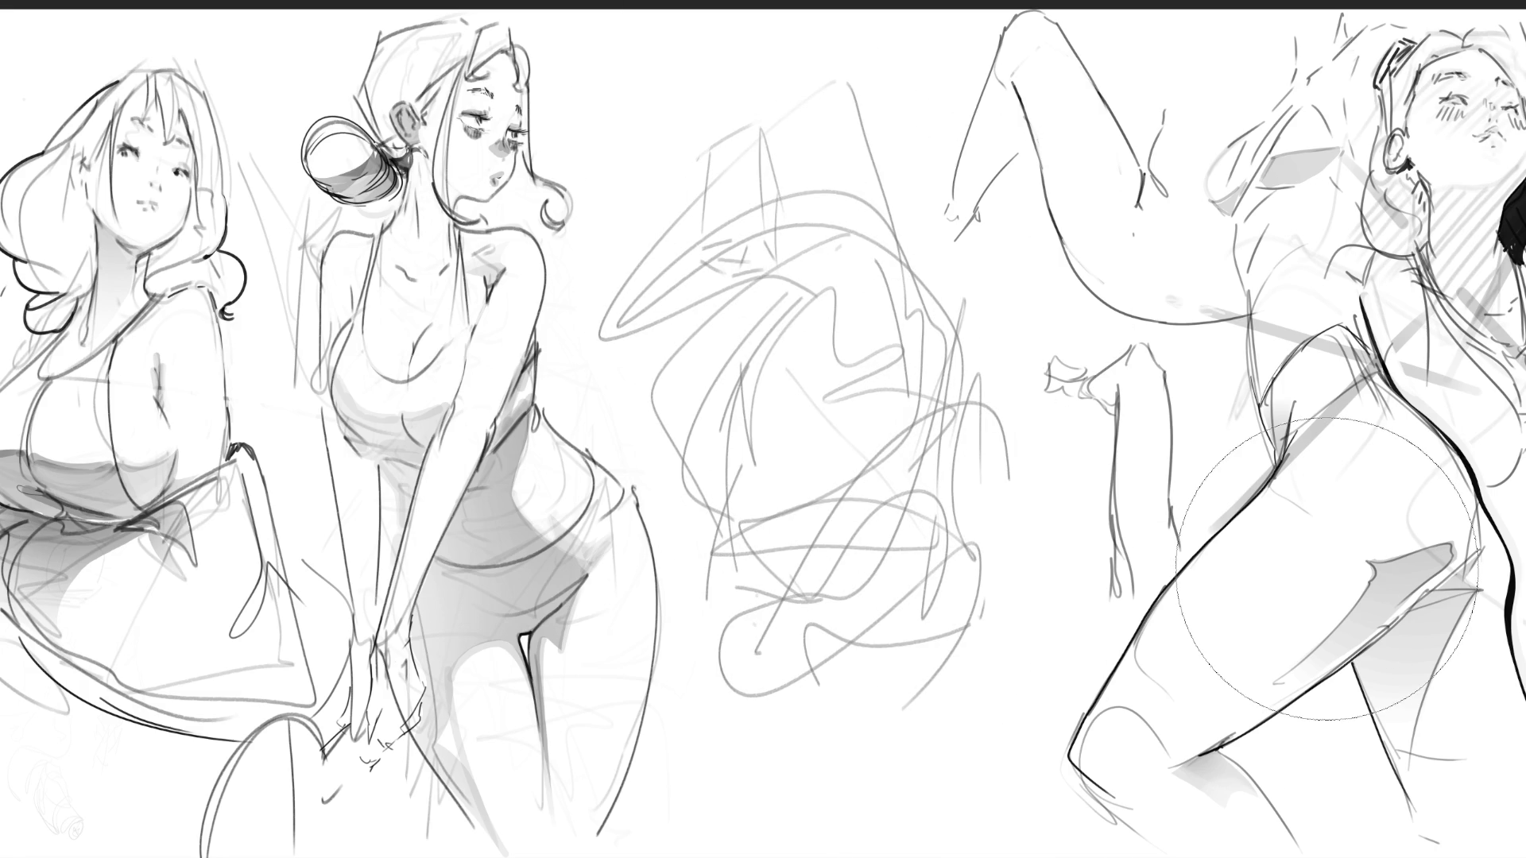